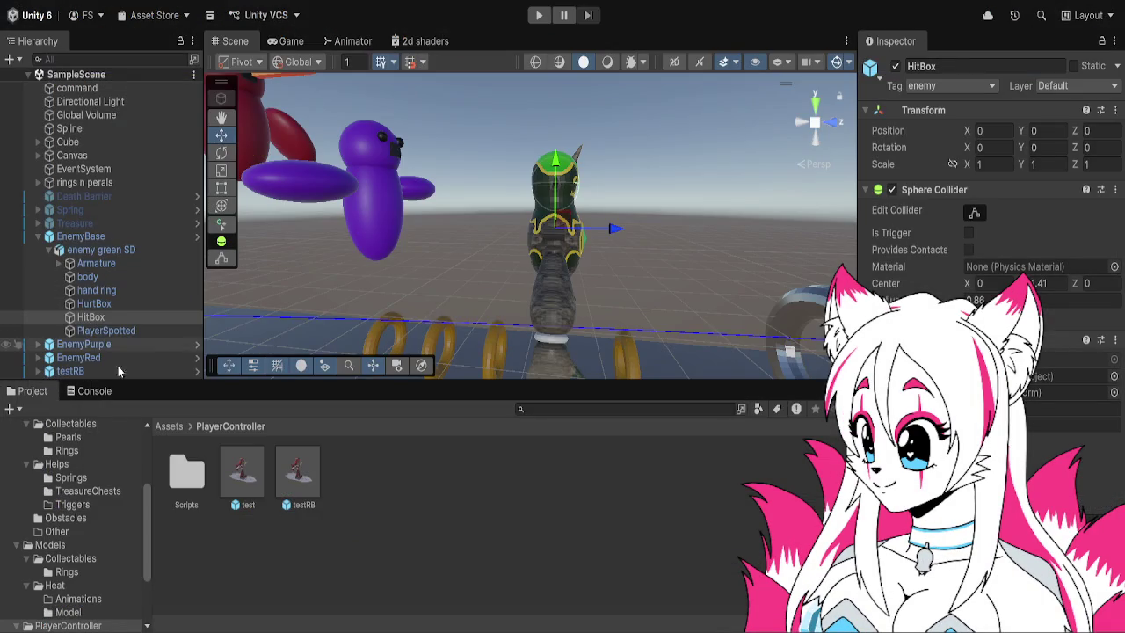
- Open the test prefab in prefab mode from the Project window
{"action": "double_click", "coordinate": [242, 475]}
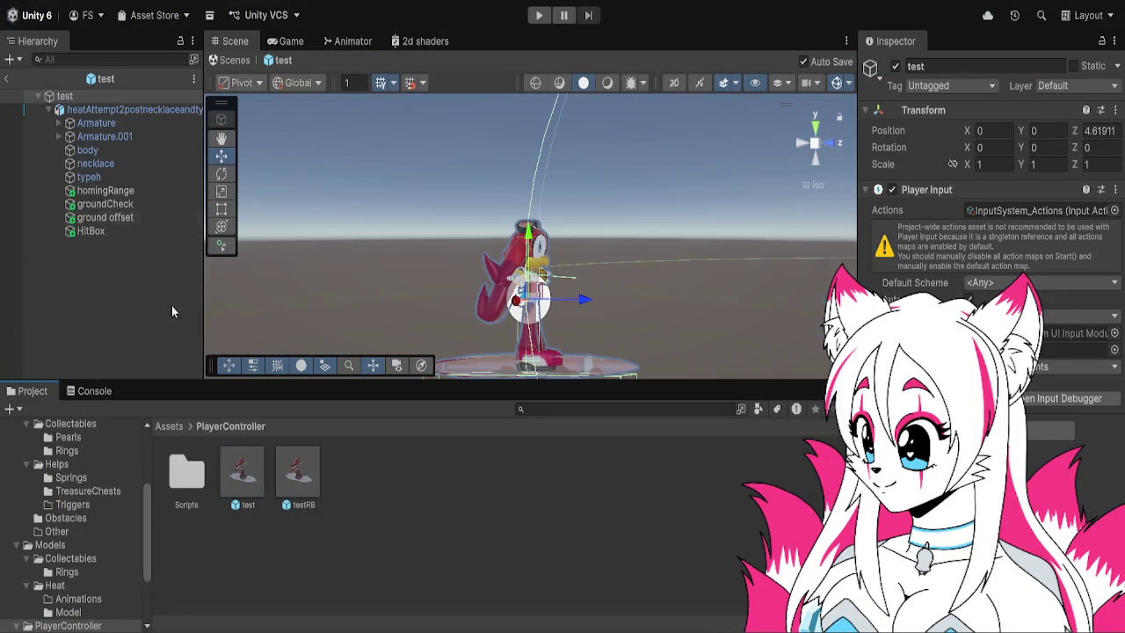
- Inspect the player root object and the HitBox object's collider settings
{"action": "left_click", "coordinate": [132, 109]}
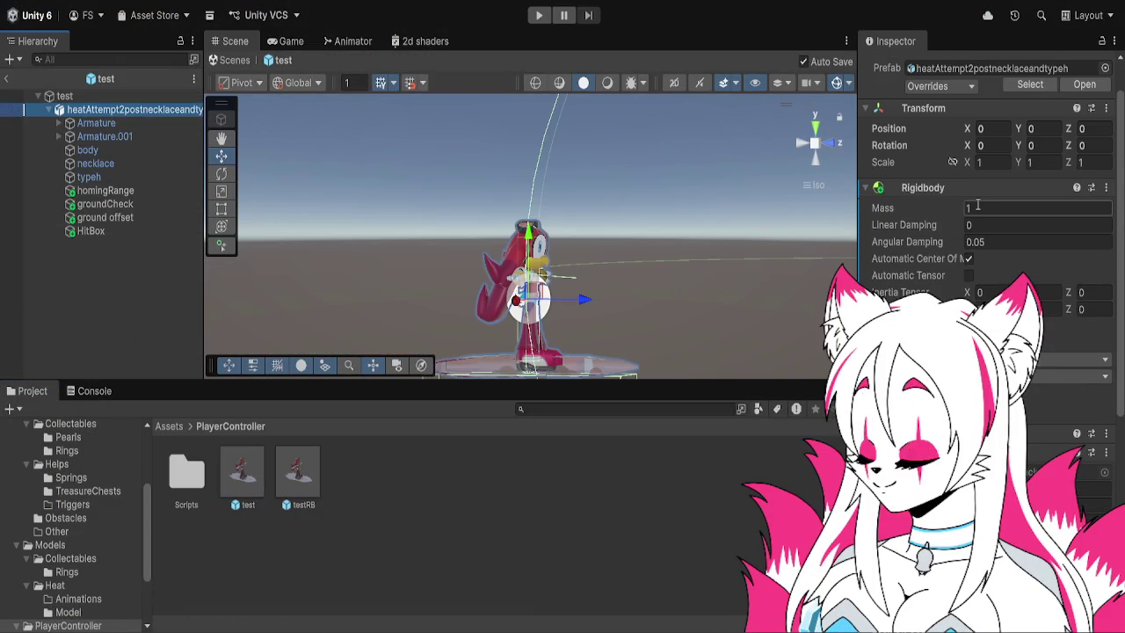
{"action": "scroll", "coordinate": [973, 195], "scroll_direction": "down", "scroll_amount": 10}
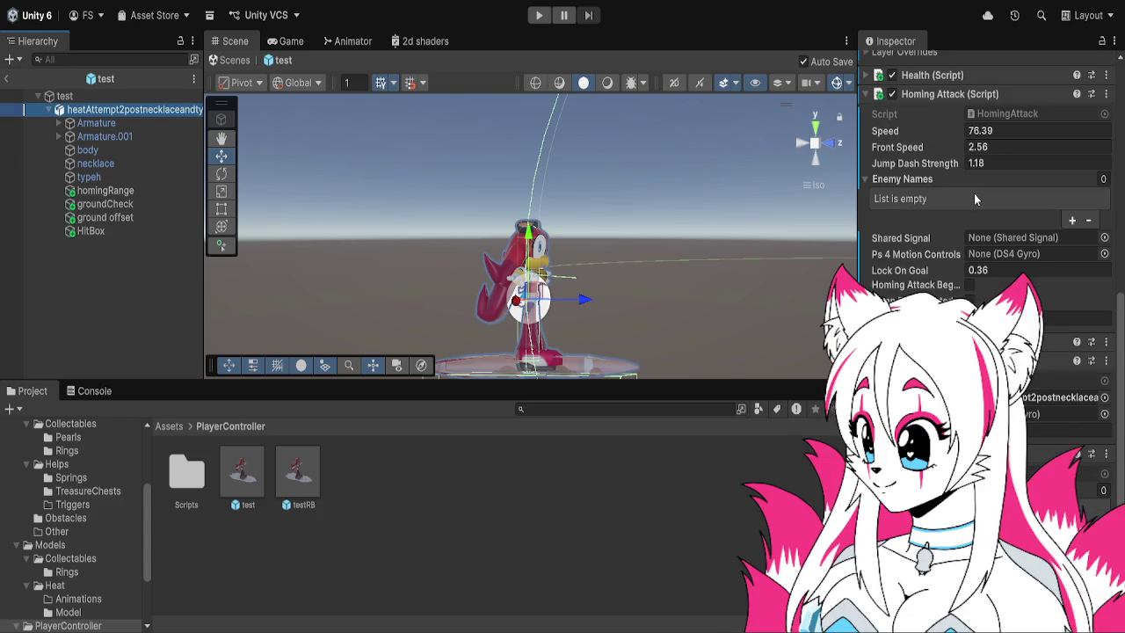
{"action": "scroll", "coordinate": [973, 197], "scroll_direction": "up", "scroll_amount": 10}
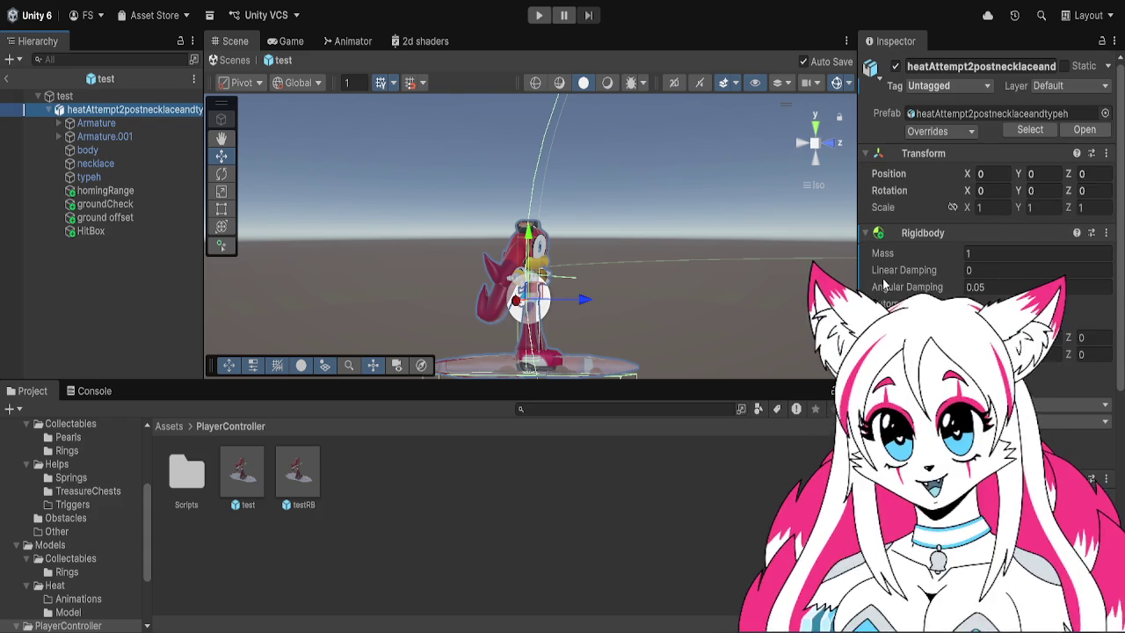
{"action": "left_click", "coordinate": [110, 232]}
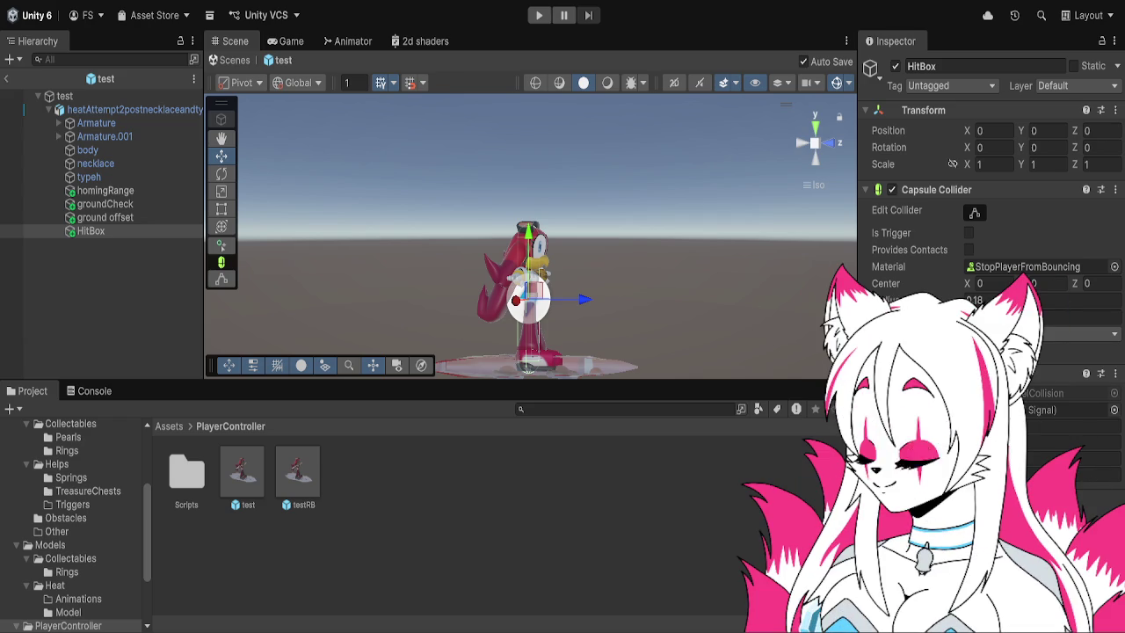
{"action": "scroll", "coordinate": [984, 219], "scroll_direction": "down", "scroll_amount": 3}
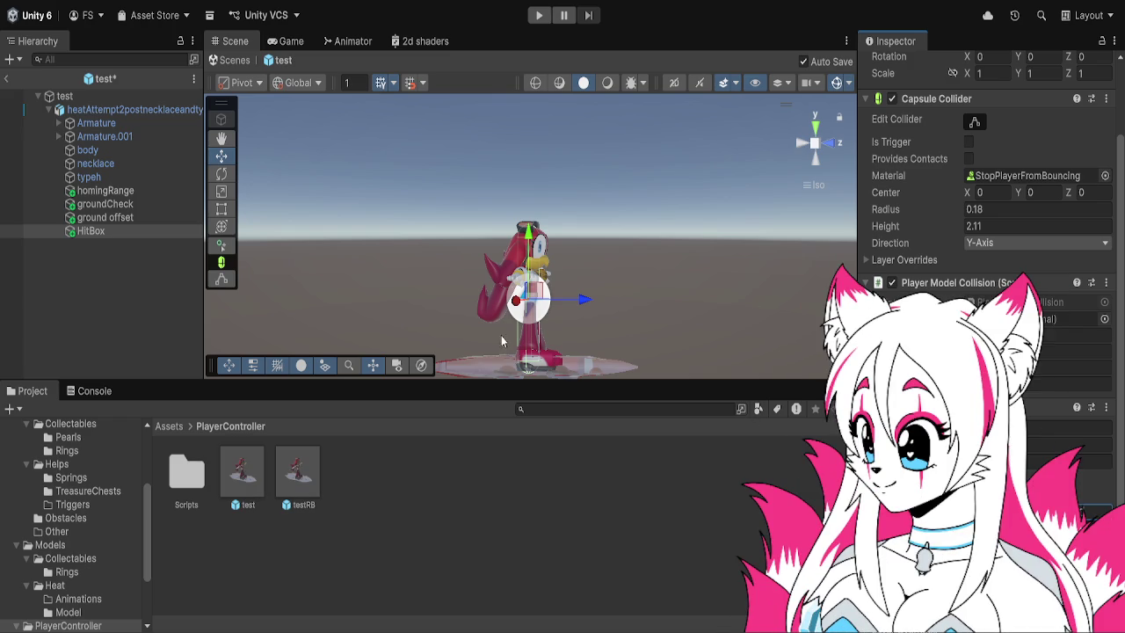
{"action": "left_click", "coordinate": [139, 115]}
{"action": "scroll", "coordinate": [1094, 368], "scroll_direction": "down", "scroll_amount": 5}
{"action": "scroll", "coordinate": [1094, 368], "scroll_direction": "up", "scroll_amount": 6}
{"action": "scroll", "coordinate": [1094, 368], "scroll_direction": "up", "scroll_amount": 2}
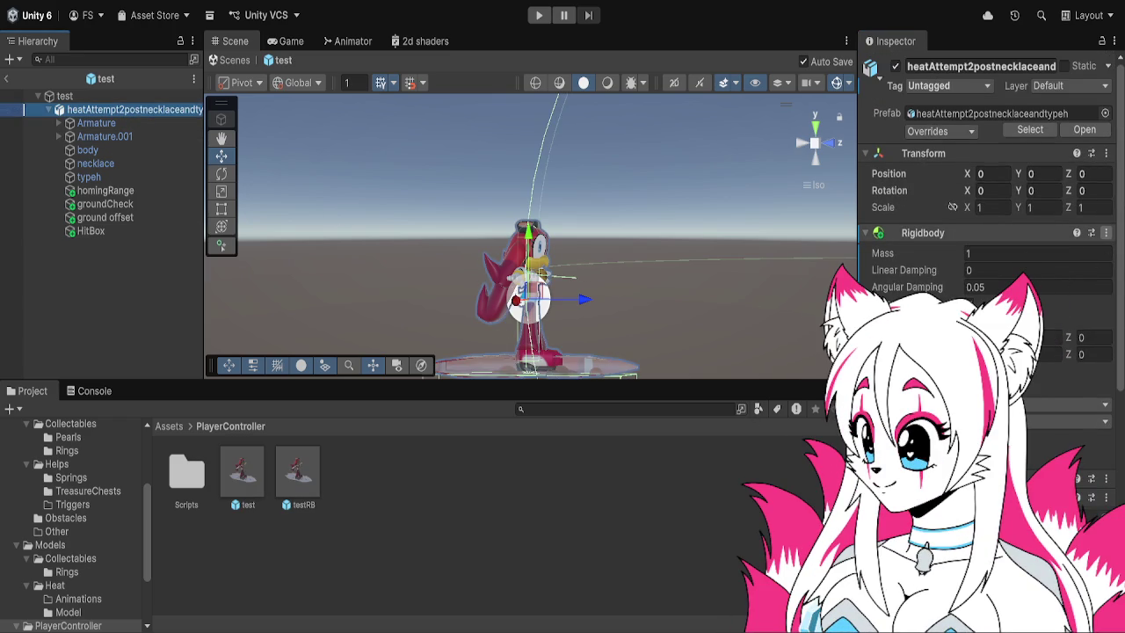
- Collapse the Rigidbody, Homing Attack and Controls components on the player root
{"action": "left_click", "coordinate": [914, 232]}
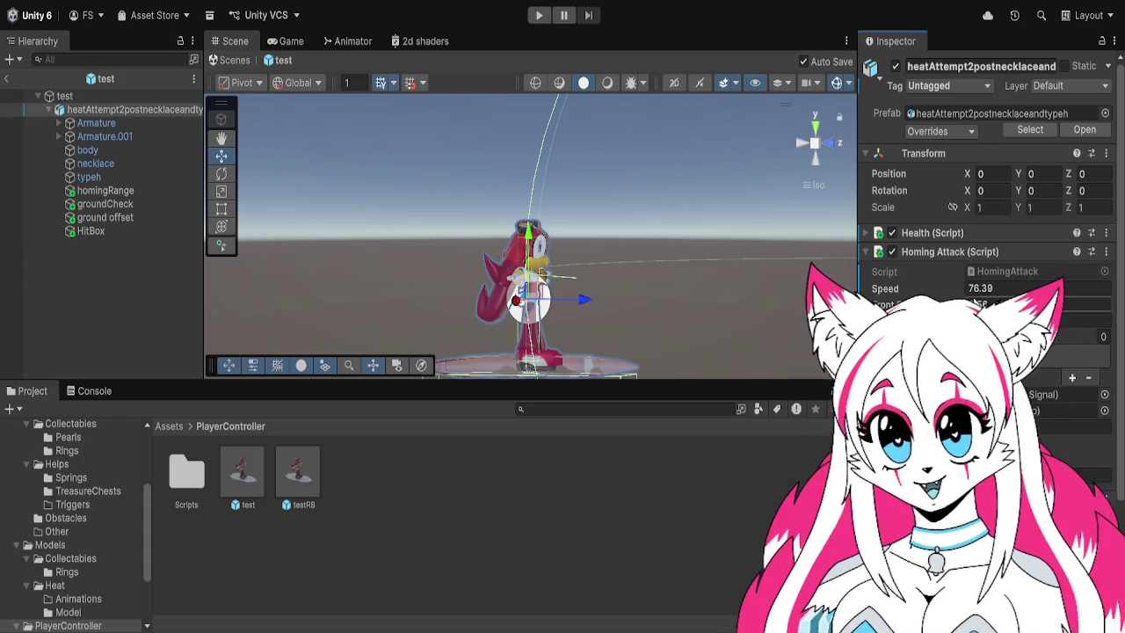
{"action": "scroll", "coordinate": [976, 292], "scroll_direction": "down", "scroll_amount": 4}
{"action": "scroll", "coordinate": [975, 293], "scroll_direction": "up", "scroll_amount": 6}
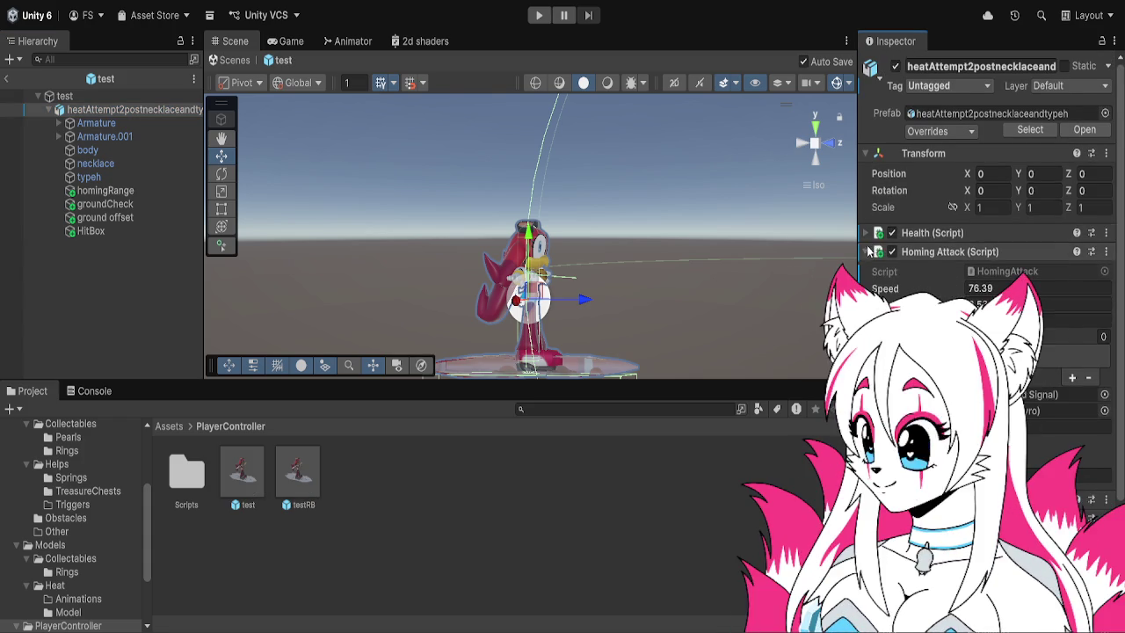
{"action": "left_click", "coordinate": [949, 252]}
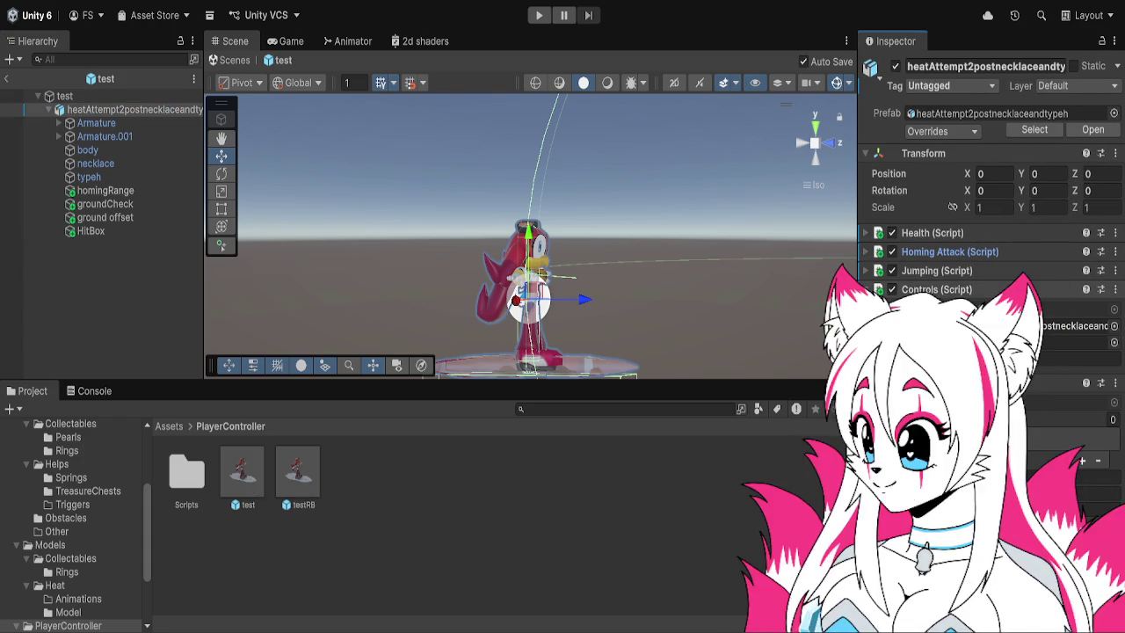
{"action": "left_click", "coordinate": [936, 289]}
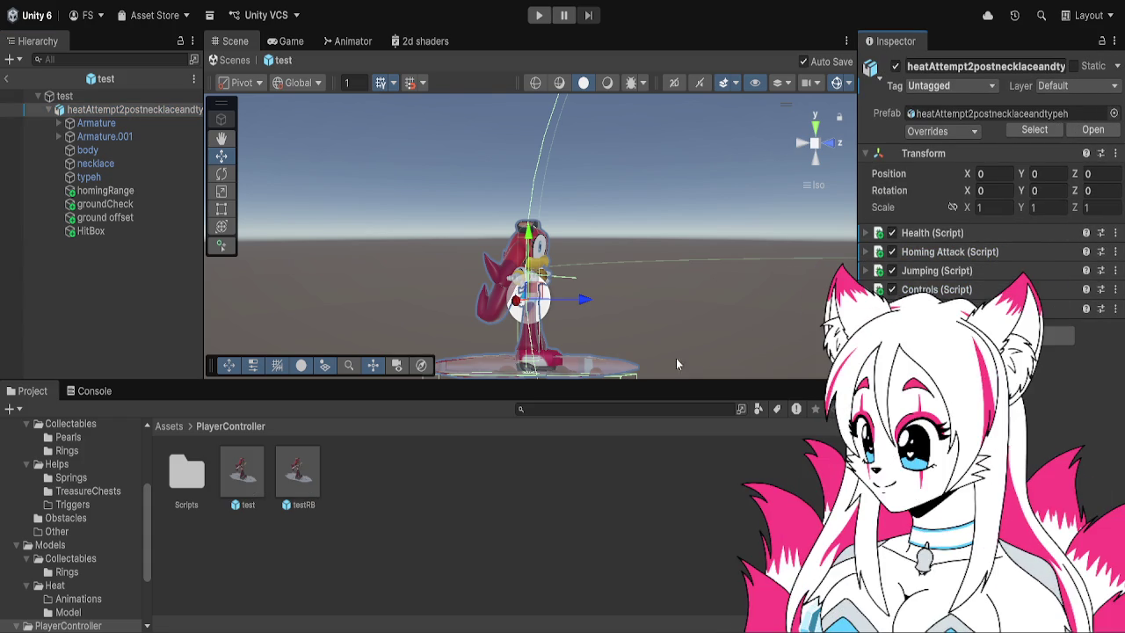
- Recheck HitBox, reselect the player root, and open the PlayerController Scripts folder
{"action": "left_click", "coordinate": [87, 232]}
{"action": "scroll", "coordinate": [941, 264], "scroll_direction": "down", "scroll_amount": 3}
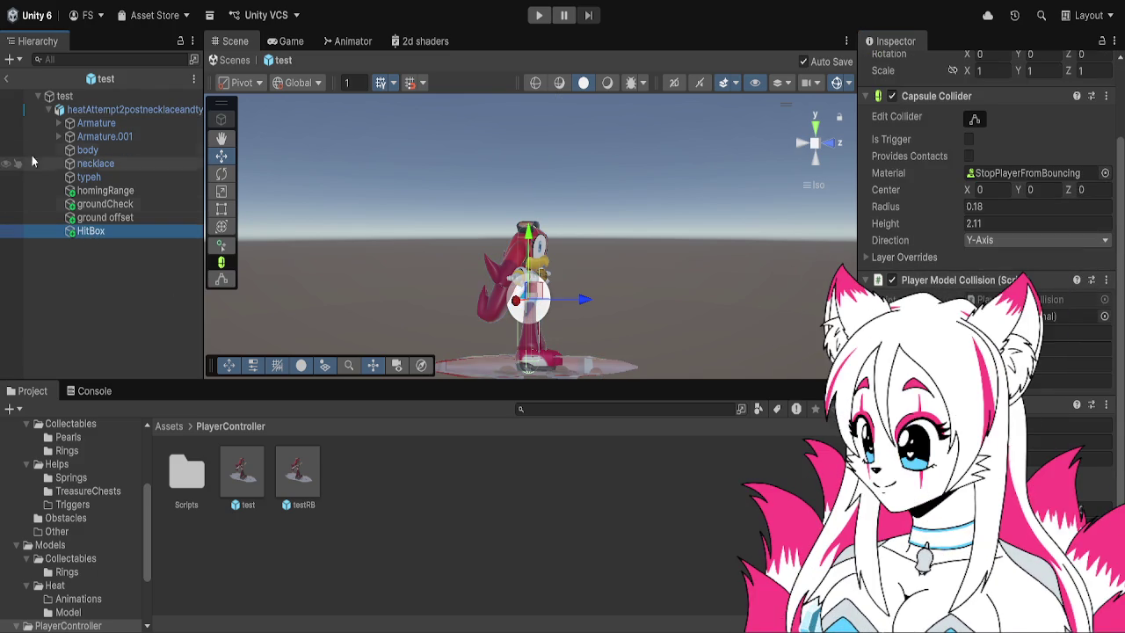
{"action": "left_click", "coordinate": [91, 111]}
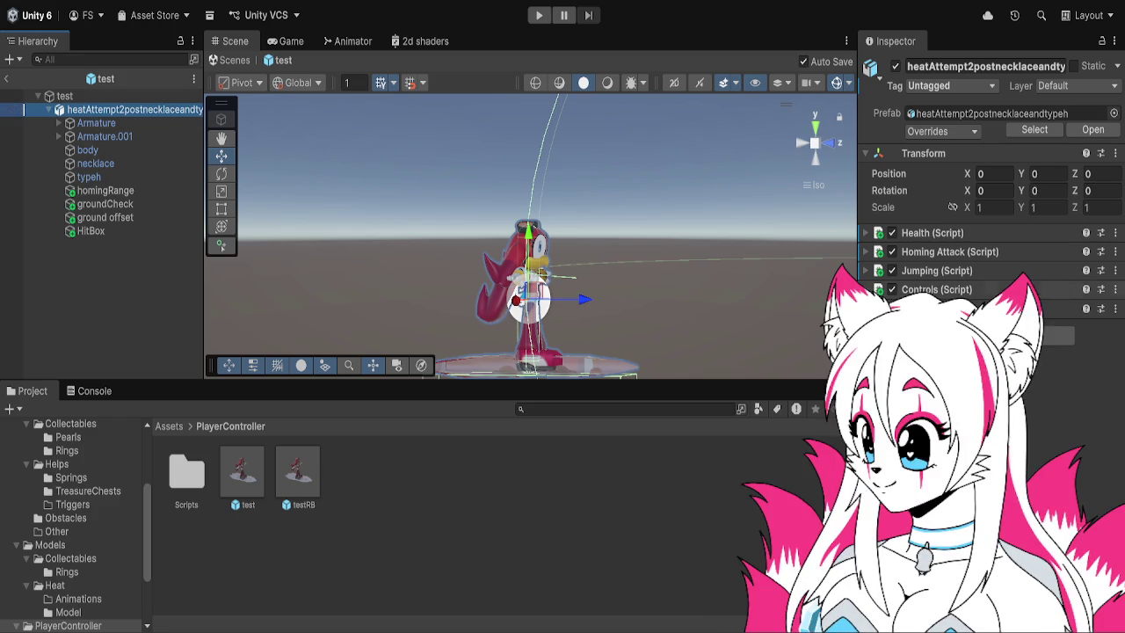
{"action": "double_click", "coordinate": [186, 474]}
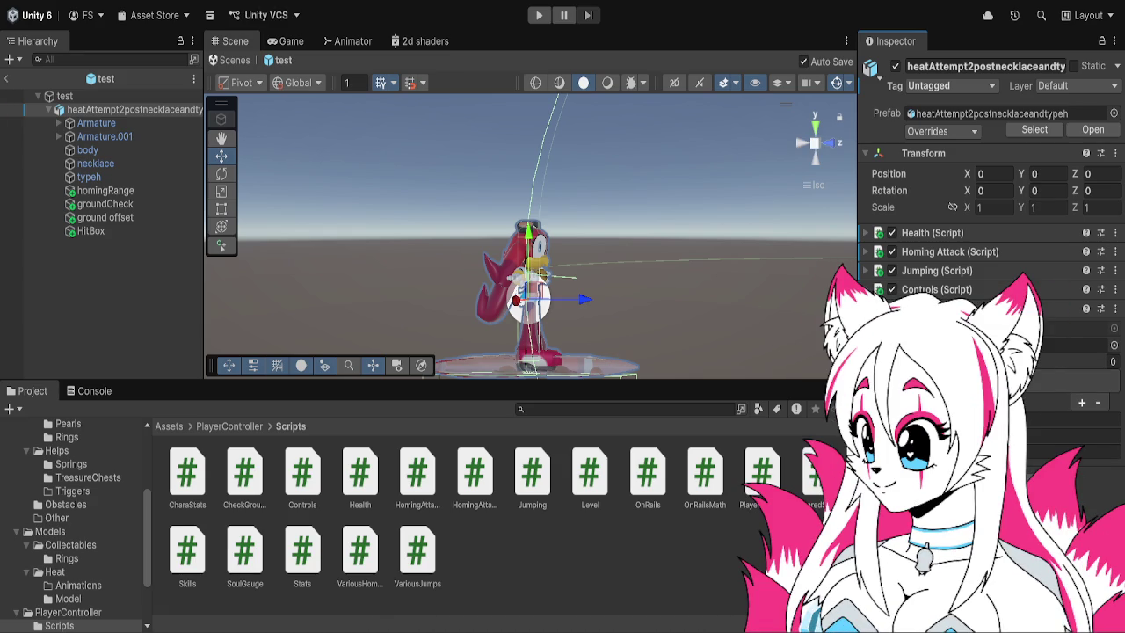
- Expand the Controls and Jumping components and locate their script assets in the project
{"action": "left_click", "coordinate": [966, 289]}
{"action": "left_click", "coordinate": [1054, 309]}
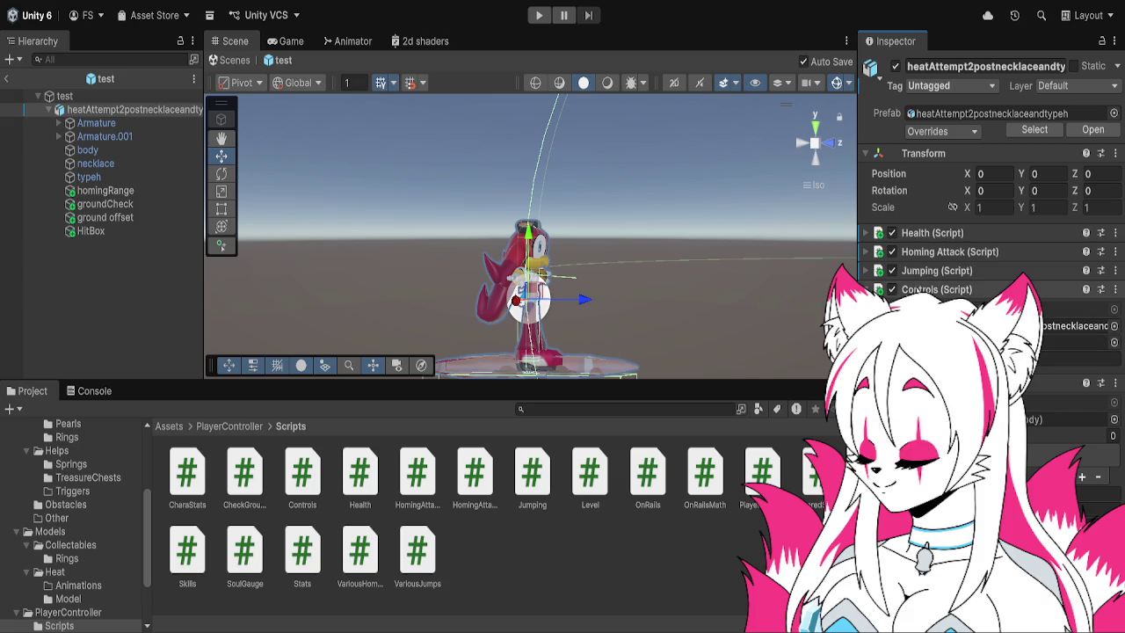
{"action": "left_click", "coordinate": [866, 270]}
{"action": "left_click", "coordinate": [996, 290]}
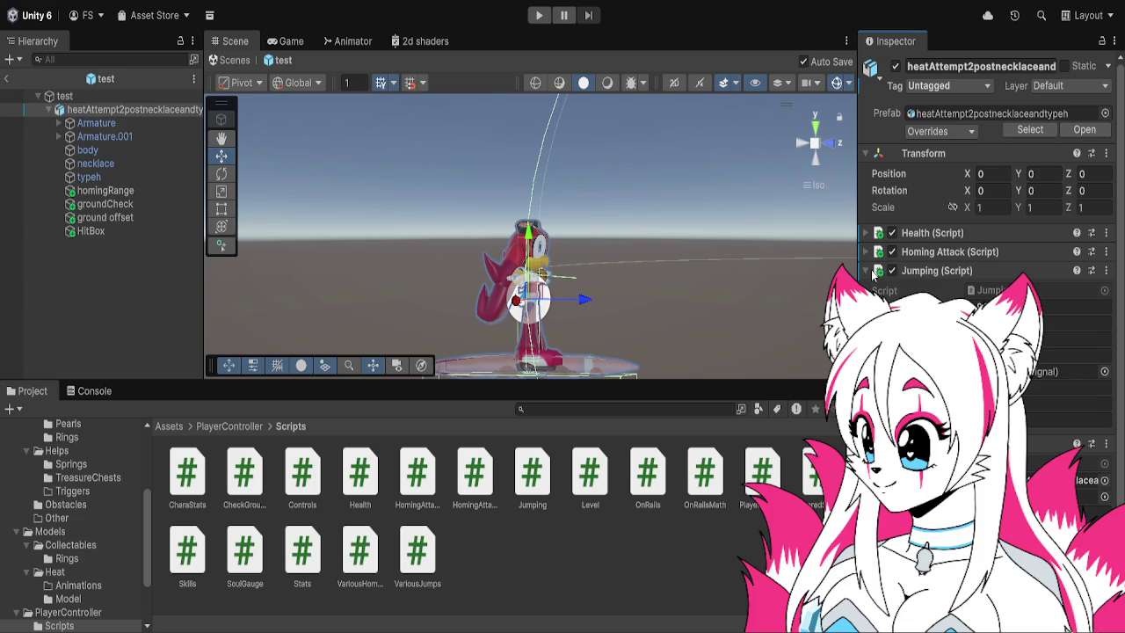
- Collapse Jumping, expand Homing Attack, and open HomingAttack.cs in Visual Studio
{"action": "left_click", "coordinate": [868, 269]}
{"action": "left_click", "coordinate": [867, 253]}
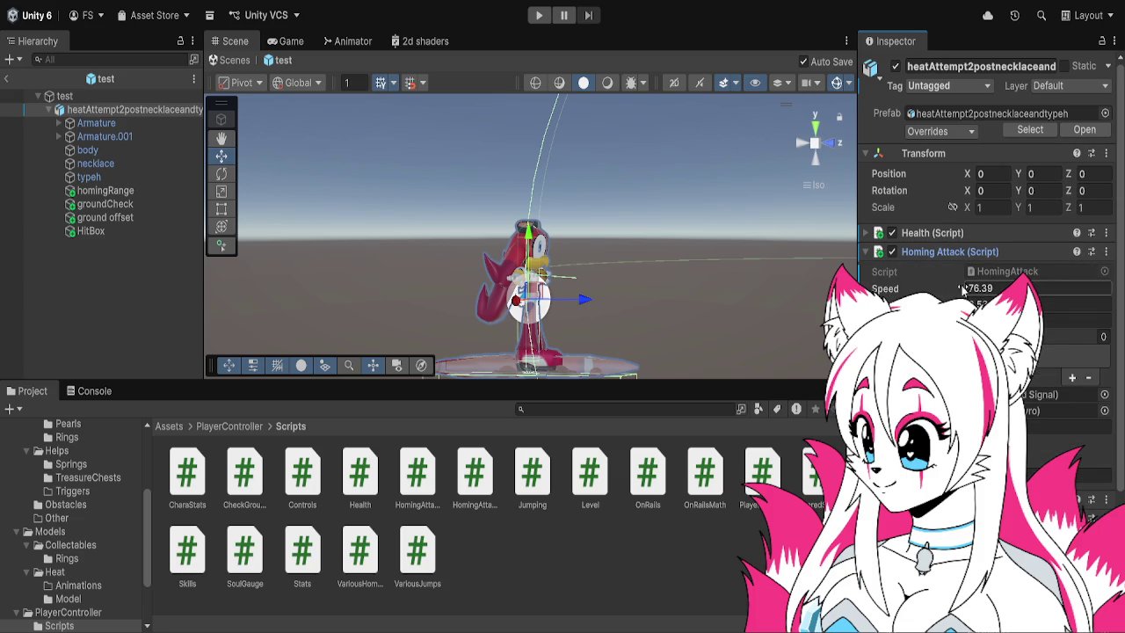
{"action": "double_click", "coordinate": [976, 274]}
{"action": "scroll", "coordinate": [411, 250], "scroll_direction": "up", "scroll_amount": 20}
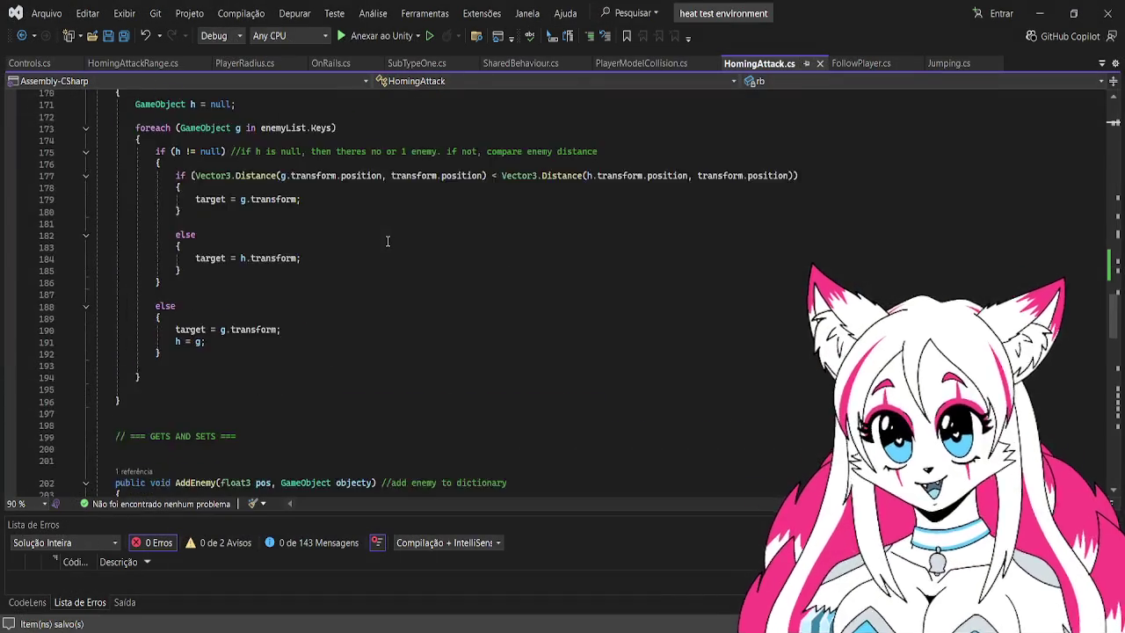
- Undo twice to restore [SerializeField] on the Rigidbody rb field in HomingAttack.cs
{"action": "key", "text": "ctrl+z"}
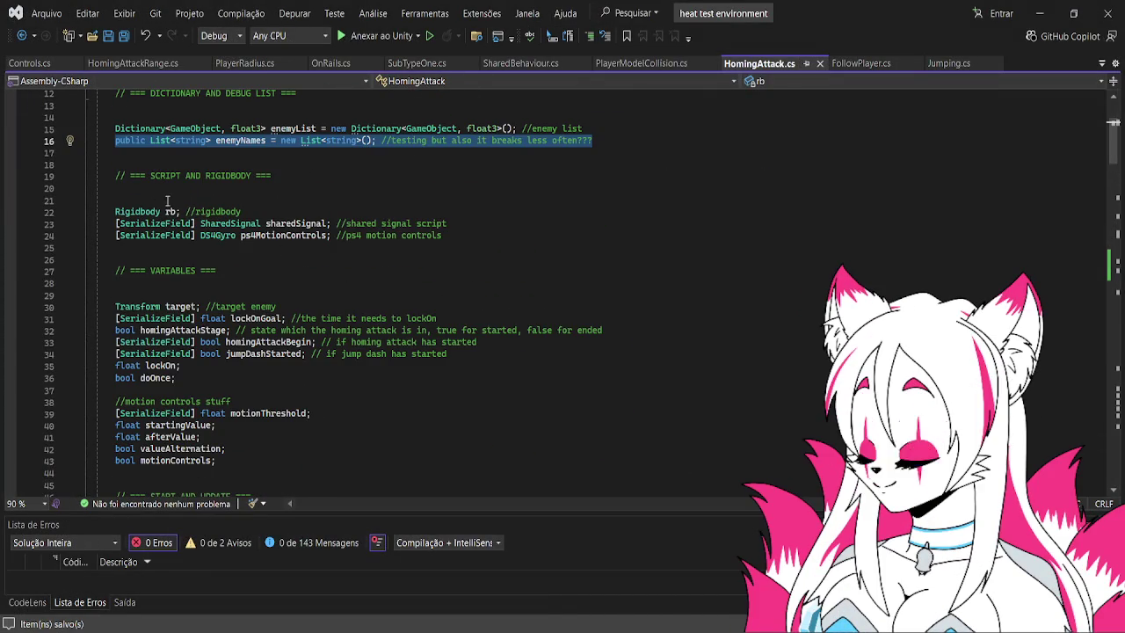
{"action": "key", "text": "ctrl+z"}
{"action": "left_click", "coordinate": [222, 212]}
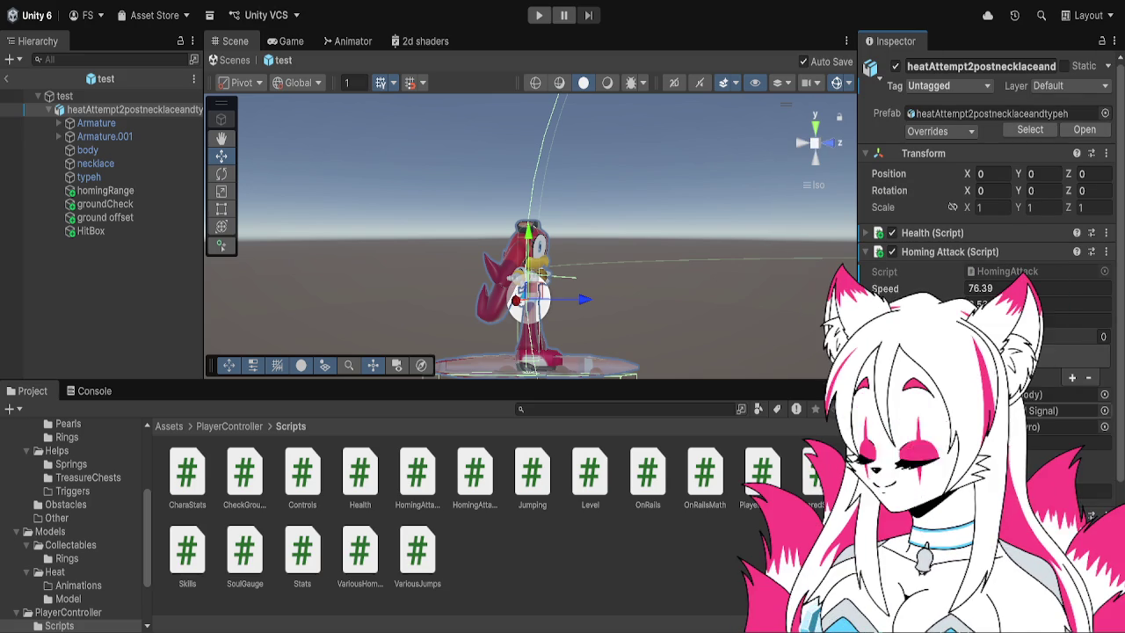
- Collapse Homing Attack, expand Health, and locate the Health script asset in the project
{"action": "left_click", "coordinate": [868, 252]}
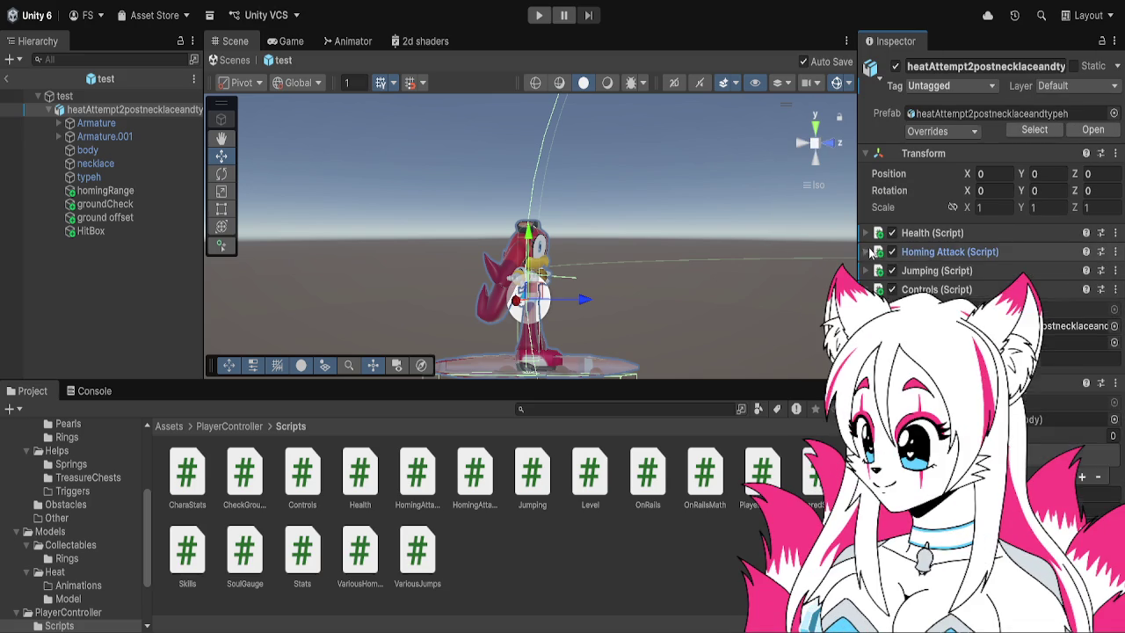
{"action": "left_click", "coordinate": [867, 233]}
{"action": "left_click", "coordinate": [979, 252]}
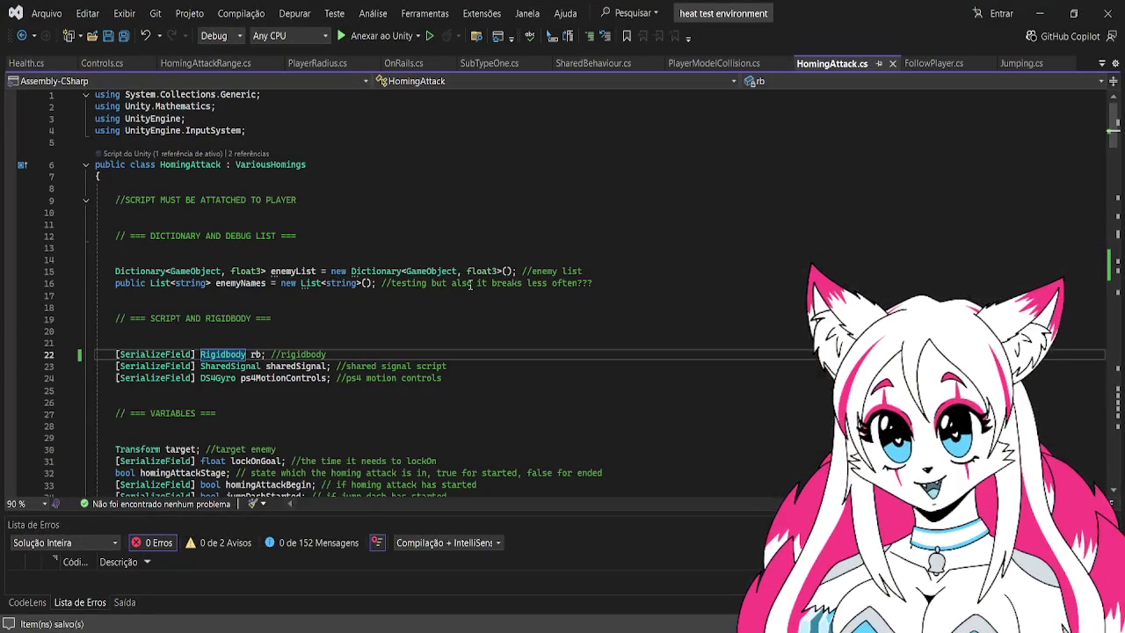
- Delete the Start() method from HomingAttack.cs, tidy the blank line, and save
{"action": "scroll", "coordinate": [297, 319], "scroll_direction": "down", "scroll_amount": 10}
{"action": "scroll", "coordinate": [297, 319], "scroll_direction": "down", "scroll_amount": 1}
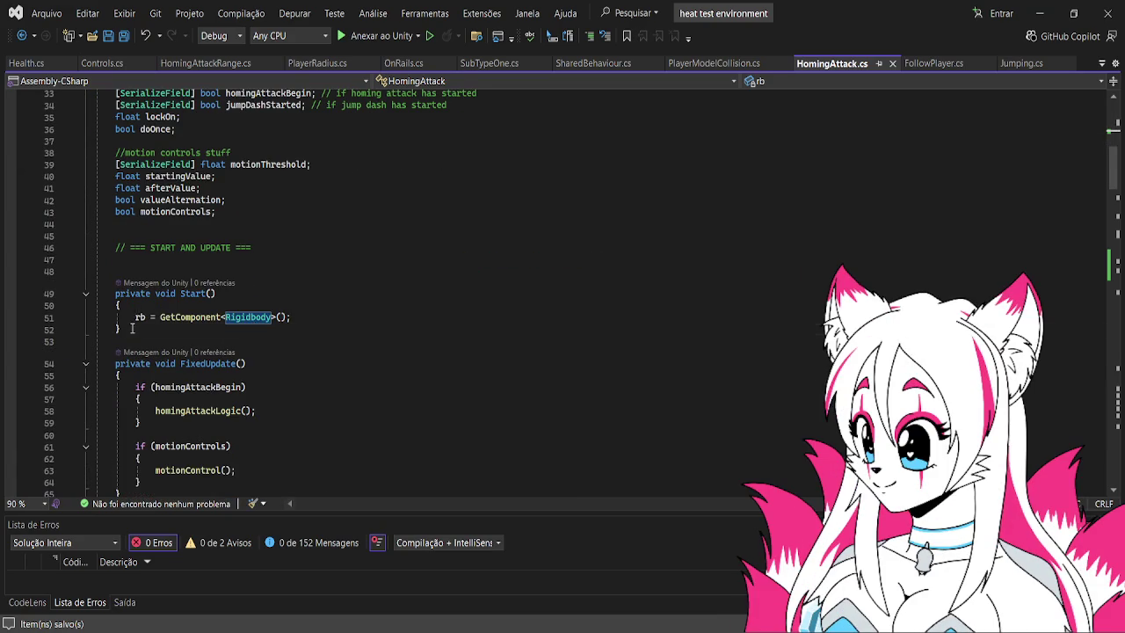
{"action": "left_click_drag", "start_coordinate": [122, 328], "coordinate": [99, 275]}
{"action": "key", "text": "Delete"}
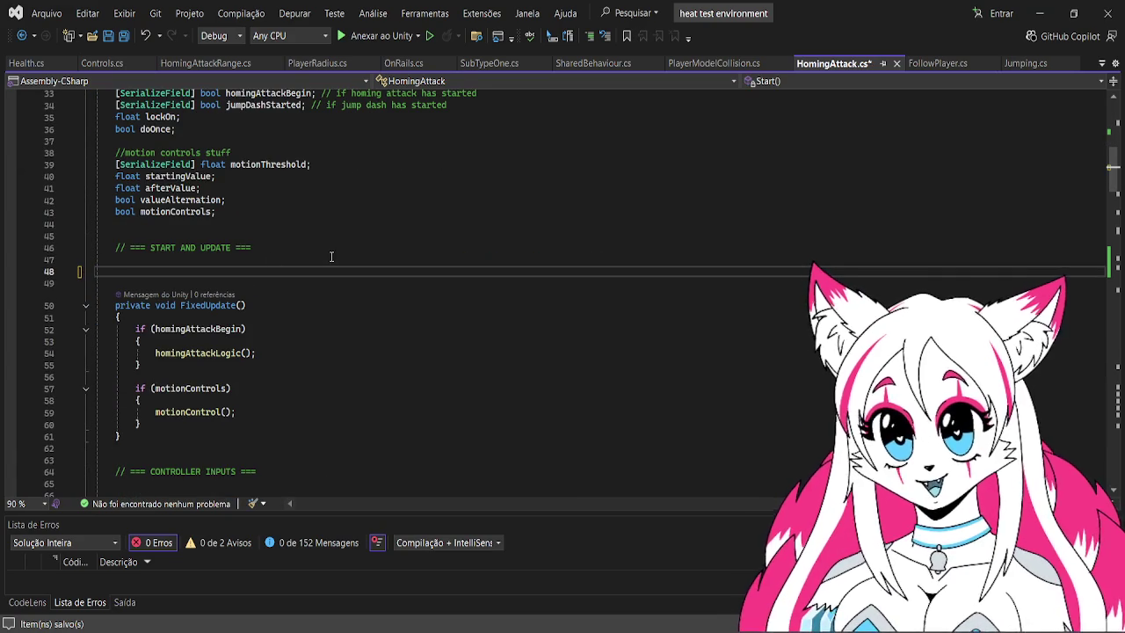
{"action": "left_click", "coordinate": [326, 256]}
{"action": "type", "text": "]"}
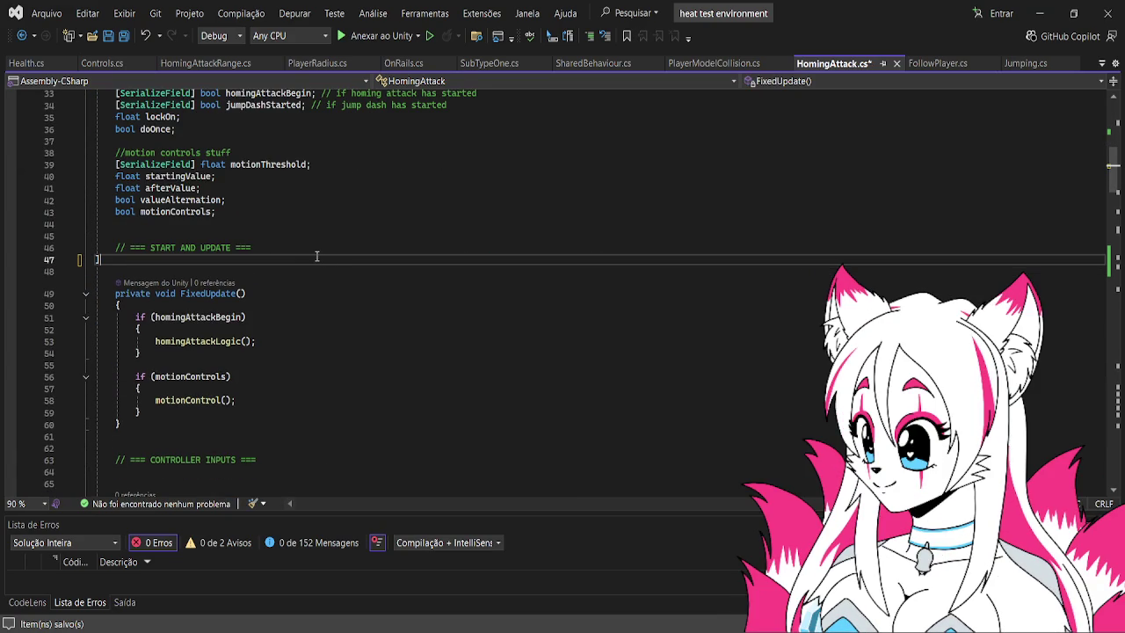
{"action": "key", "text": "BackSpace"}
{"action": "key", "text": "Return"}
{"action": "key", "text": "ctrl+s"}
- Delete the Start() method from Jumping.cs, save it, and return to Unity
{"action": "left_click", "coordinate": [1006, 66]}
{"action": "scroll", "coordinate": [193, 268], "scroll_direction": "down", "scroll_amount": 9}
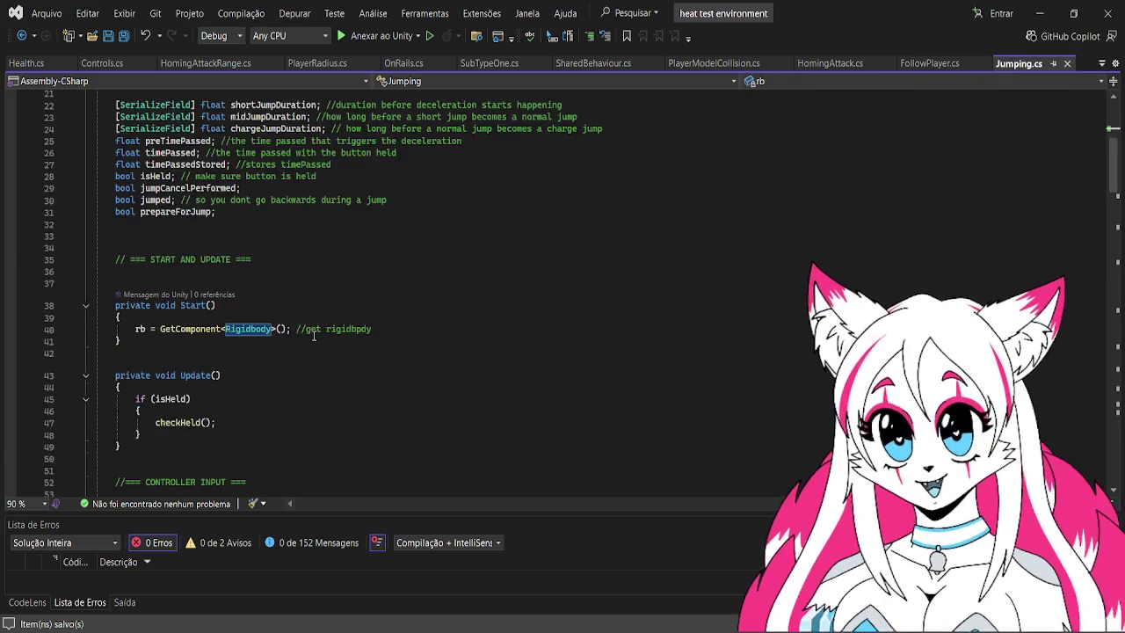
{"action": "scroll", "coordinate": [193, 268], "scroll_direction": "up", "scroll_amount": 2}
{"action": "left_click_drag", "start_coordinate": [193, 268], "coordinate": [100, 220]}
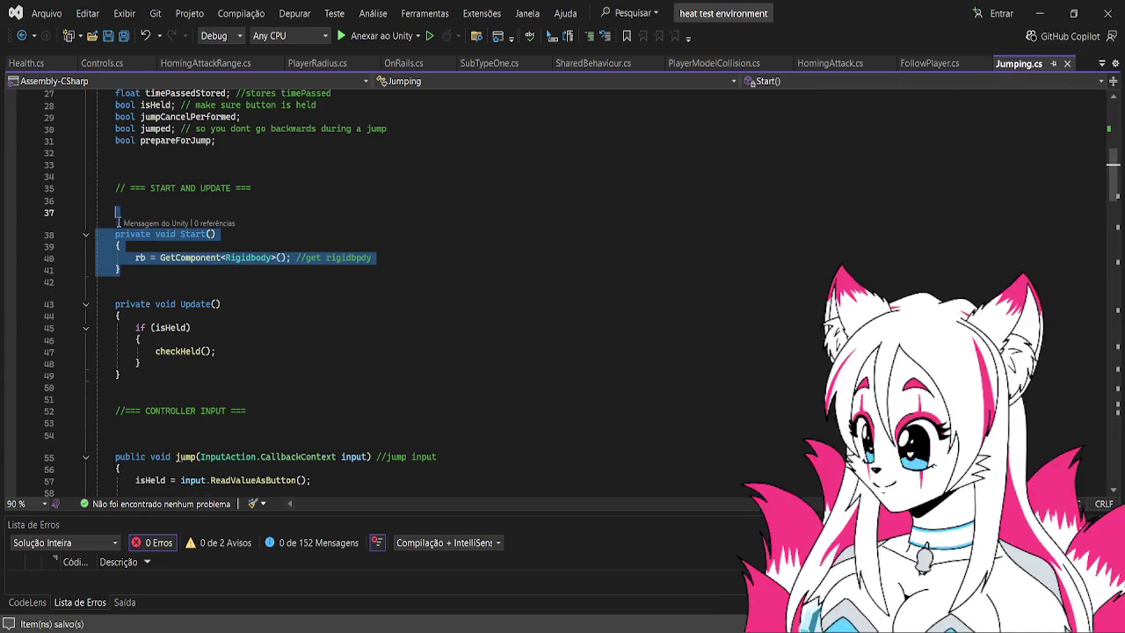
{"action": "key", "text": "Delete"}
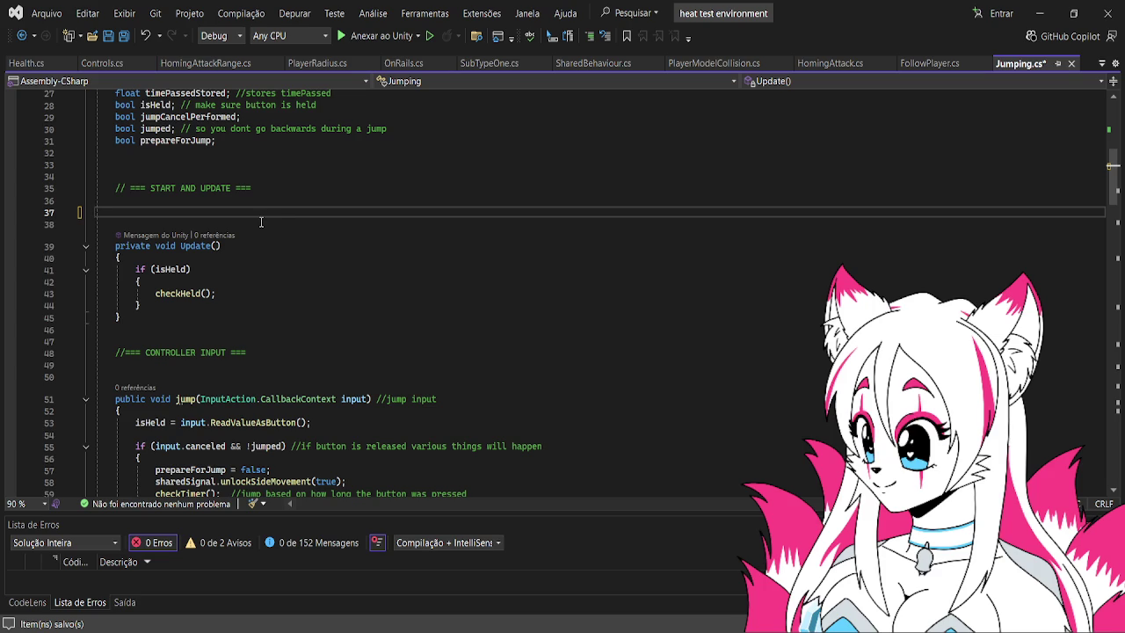
{"action": "key", "text": "ctrl+s"}
{"action": "scroll", "coordinate": [606, 325], "scroll_direction": "up", "scroll_amount": 5}
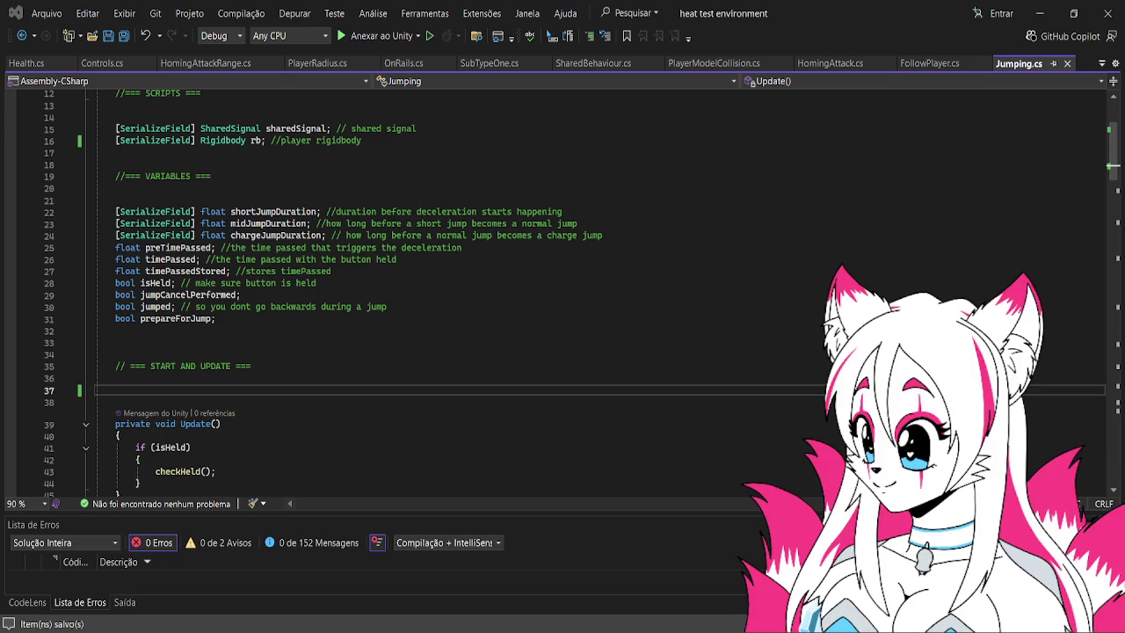
{"action": "key", "text": "alt+Tab"}
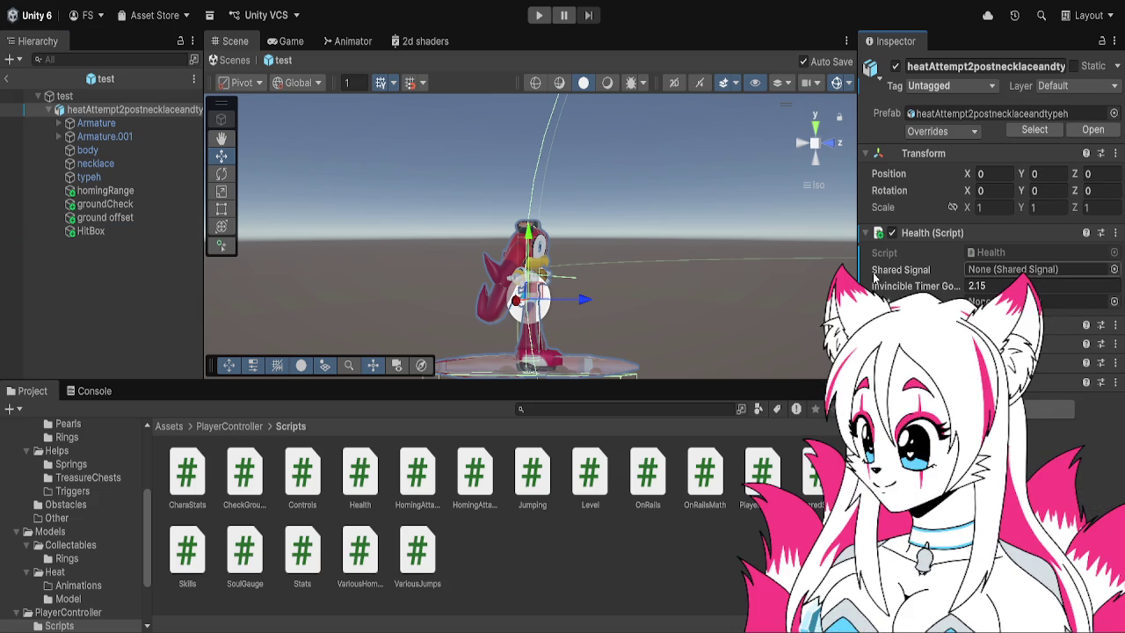
- Play and stop the scene, then view the missing Rigidbody MissingComponentException in the Console
{"action": "left_click", "coordinate": [540, 18]}
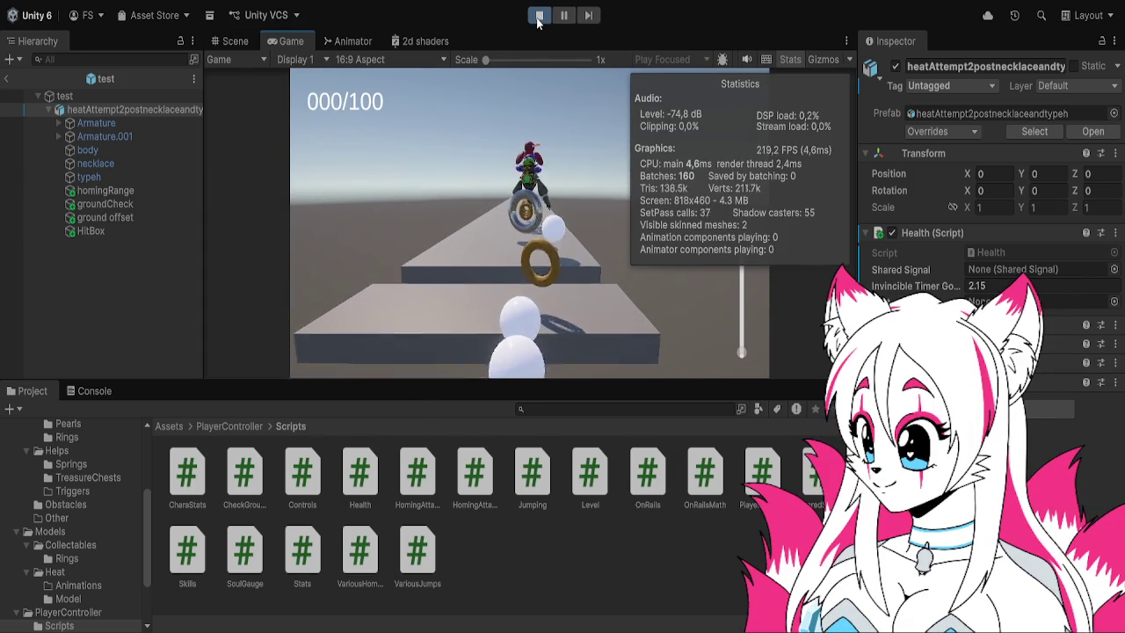
{"action": "left_click", "coordinate": [538, 19]}
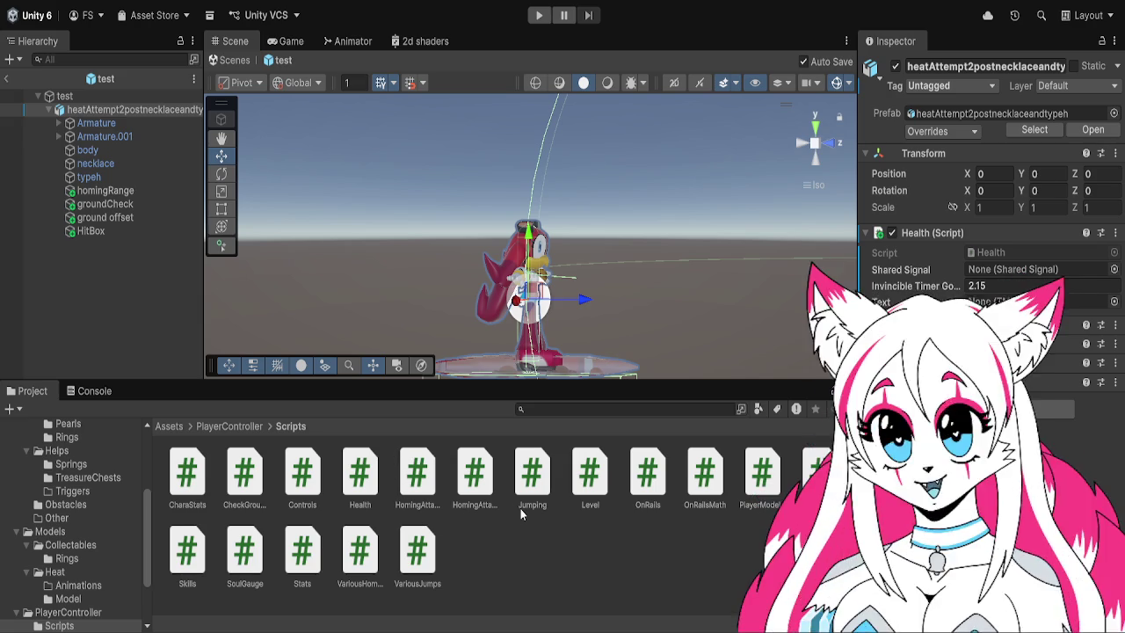
{"action": "left_click", "coordinate": [103, 397]}
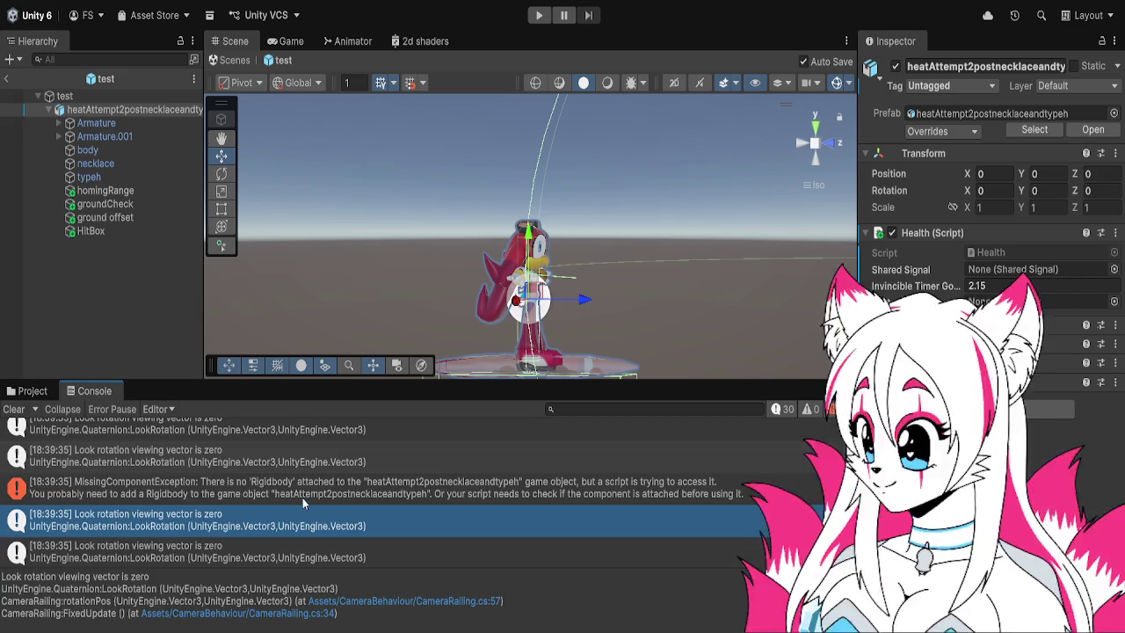
{"action": "left_click", "coordinate": [301, 495]}
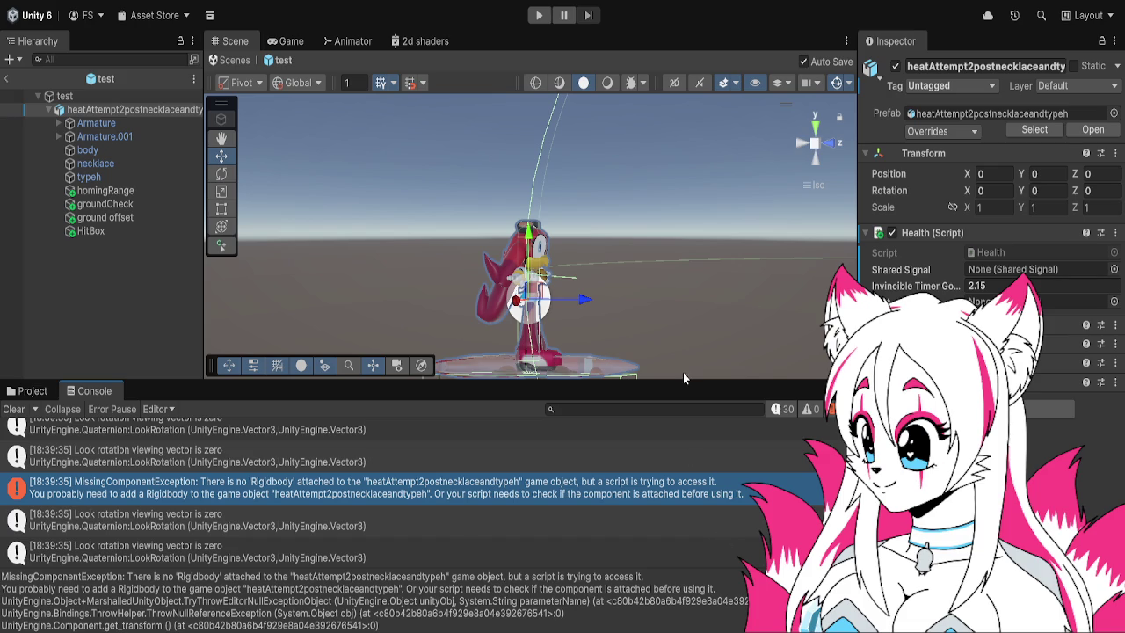
- Run the game again and stop it to confirm the Rigidbody error is gone
{"action": "left_click", "coordinate": [538, 16]}
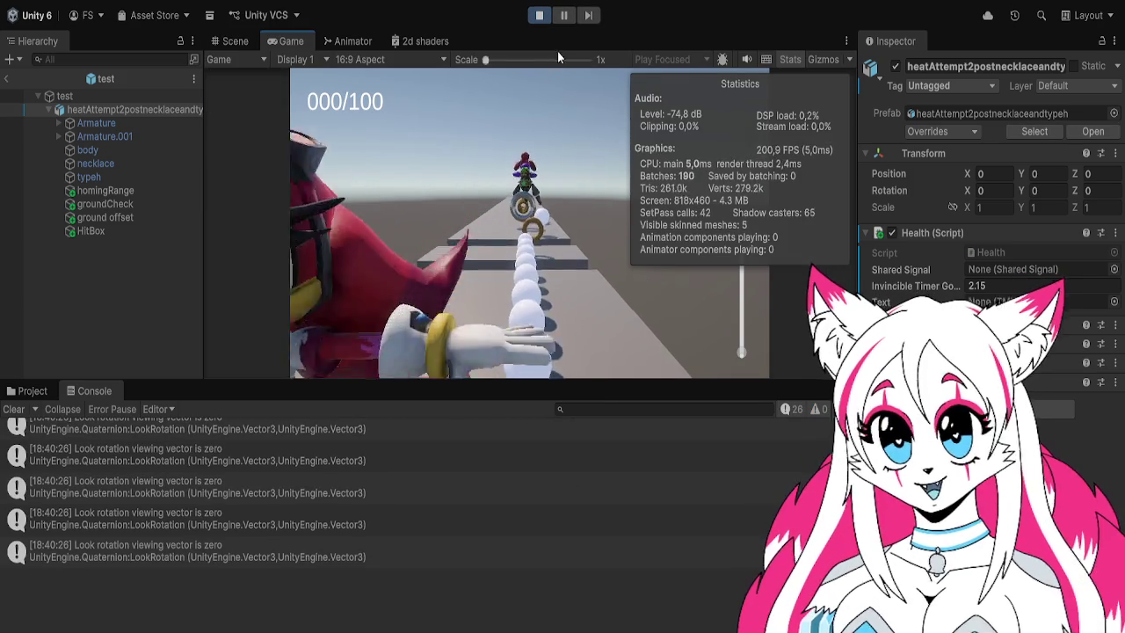
{"action": "left_click", "coordinate": [541, 17]}
{"action": "scroll", "coordinate": [329, 454], "scroll_direction": "up", "scroll_amount": 2}
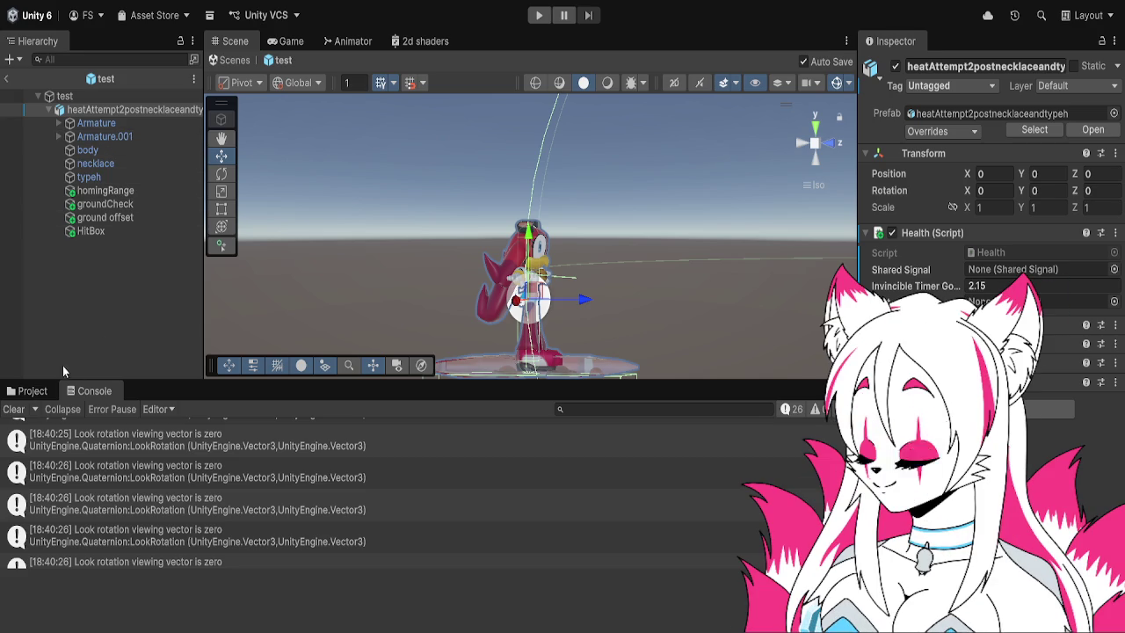
- Open the testRB prefab from the PlayerController folder in the Project tab
{"action": "left_click", "coordinate": [33, 391]}
{"action": "left_click", "coordinate": [231, 426]}
{"action": "double_click", "coordinate": [297, 473]}
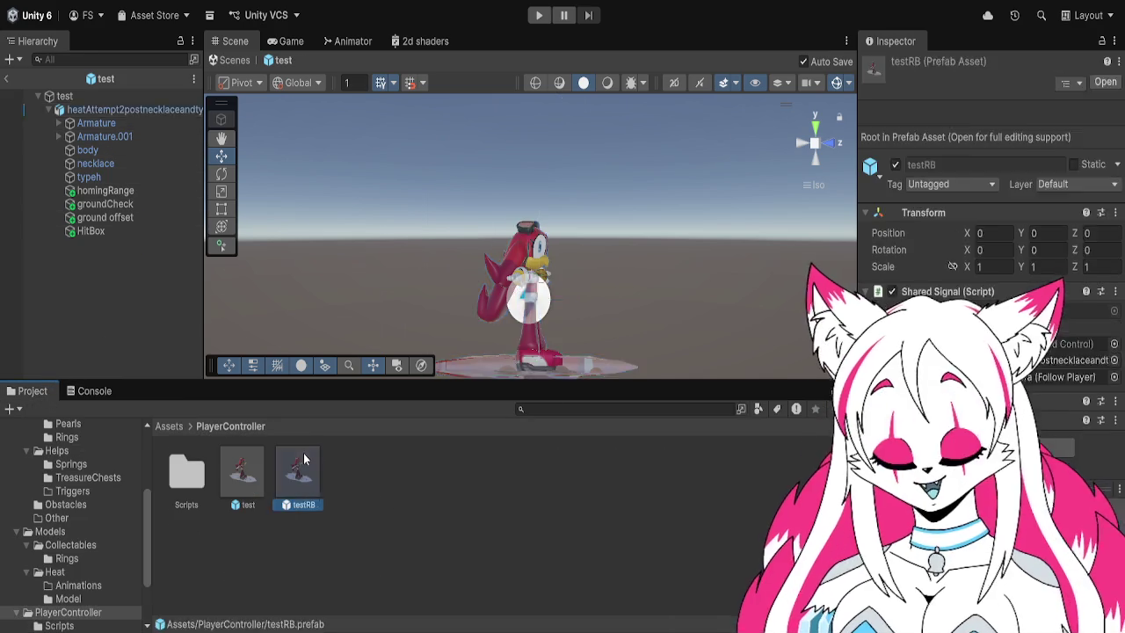
- Review the player model, ground offset and HitBox collider and Player Model Collision settings
{"action": "left_click", "coordinate": [125, 127]}
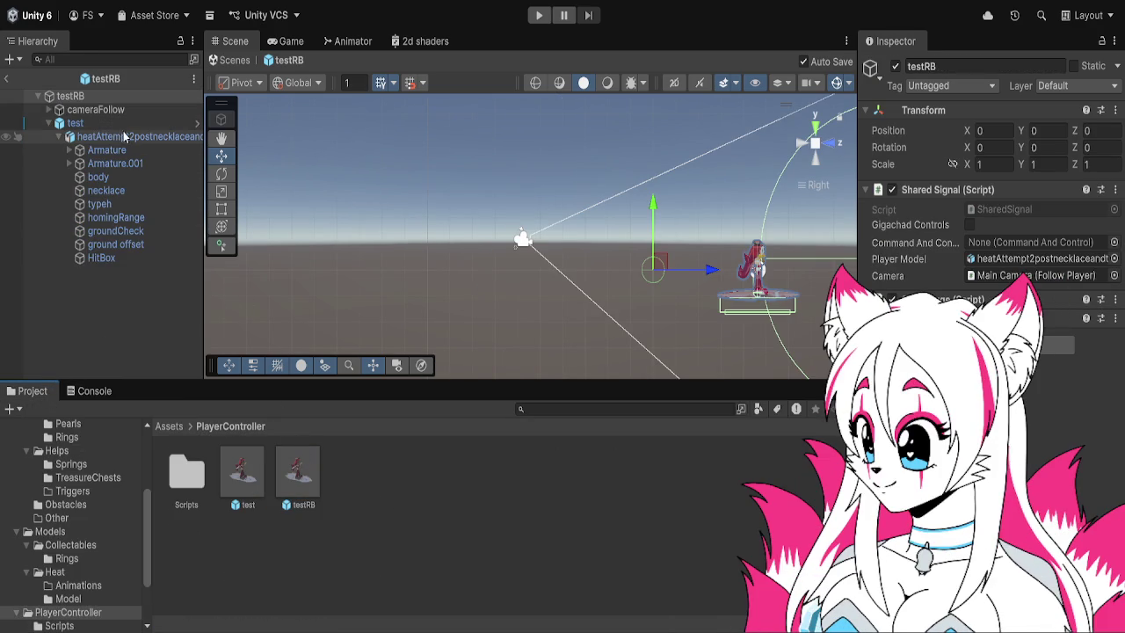
{"action": "left_click", "coordinate": [125, 136]}
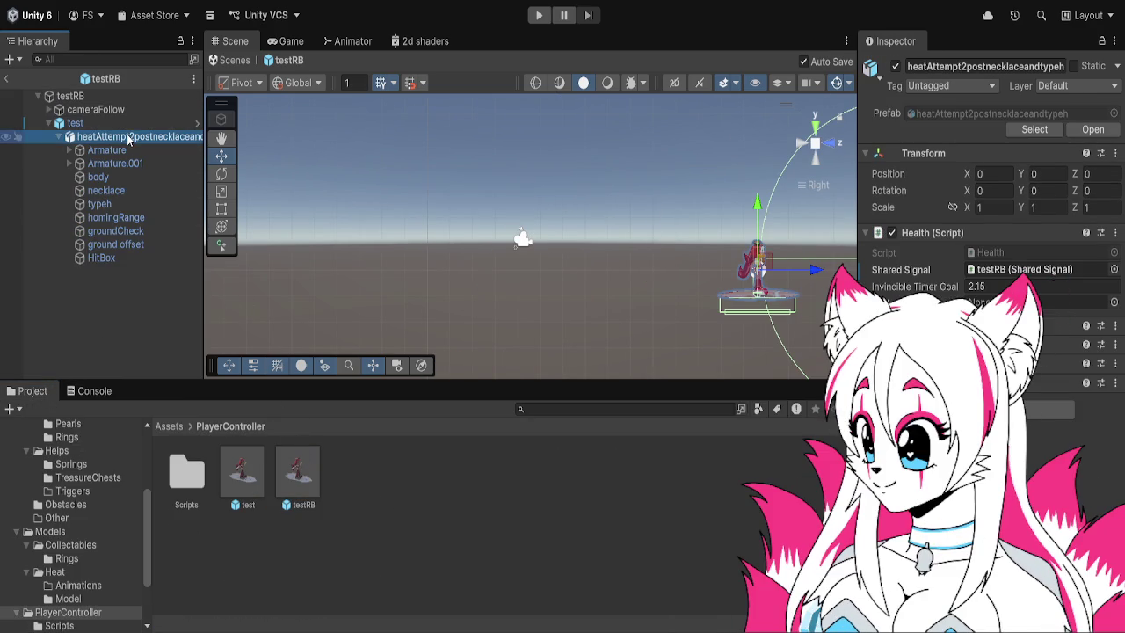
{"action": "left_click", "coordinate": [224, 245]}
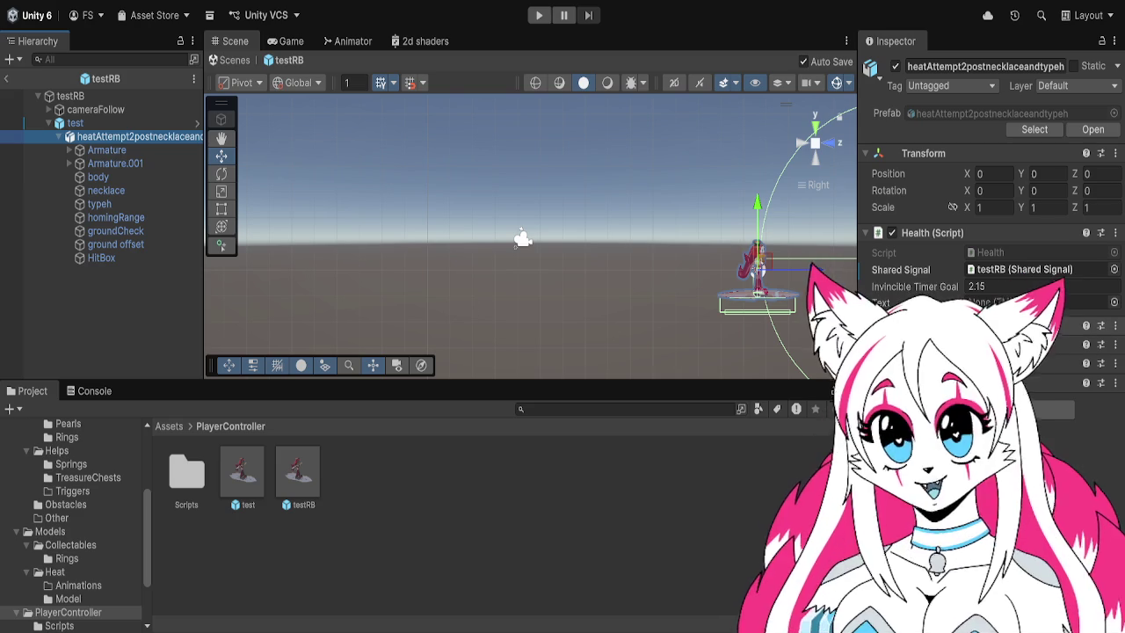
{"action": "left_click", "coordinate": [114, 244]}
{"action": "left_click", "coordinate": [112, 258]}
{"action": "scroll", "coordinate": [985, 219], "scroll_direction": "down", "scroll_amount": 5}
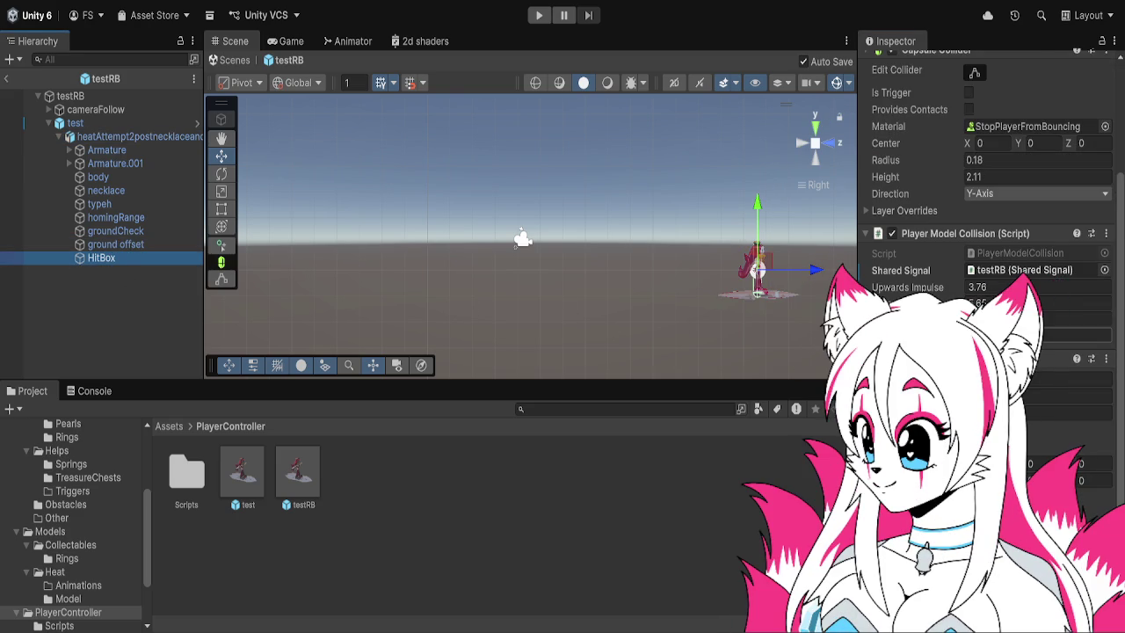
{"action": "scroll", "coordinate": [984, 176], "scroll_direction": "up", "scroll_amount": 3}
{"action": "scroll", "coordinate": [985, 176], "scroll_direction": "down", "scroll_amount": 3}
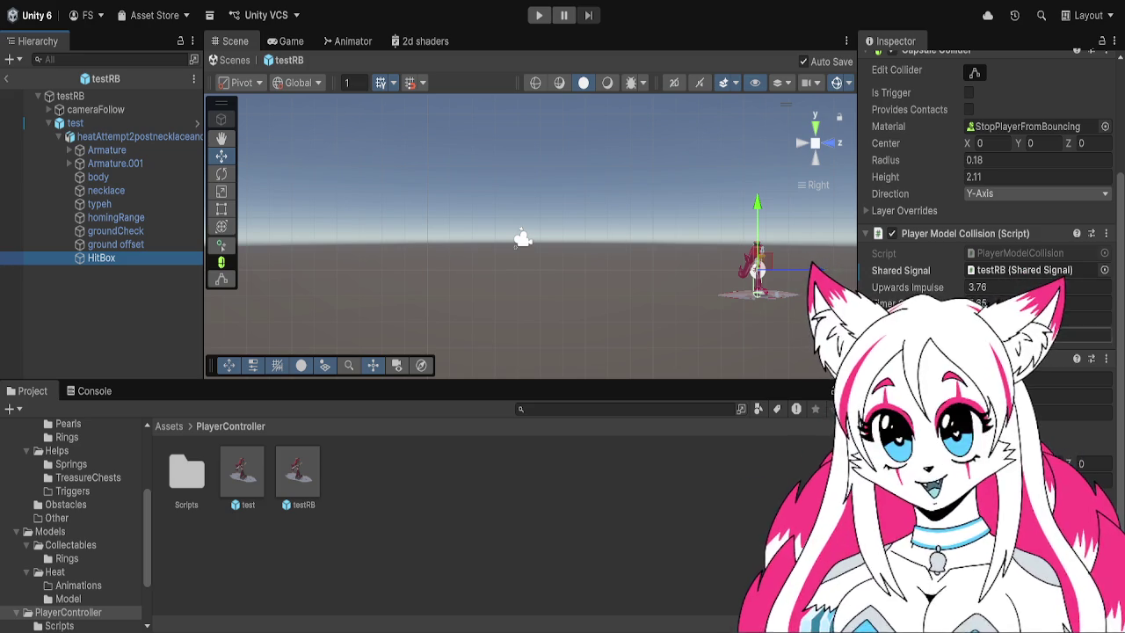
{"action": "scroll", "coordinate": [984, 219], "scroll_direction": "up", "scroll_amount": 1}
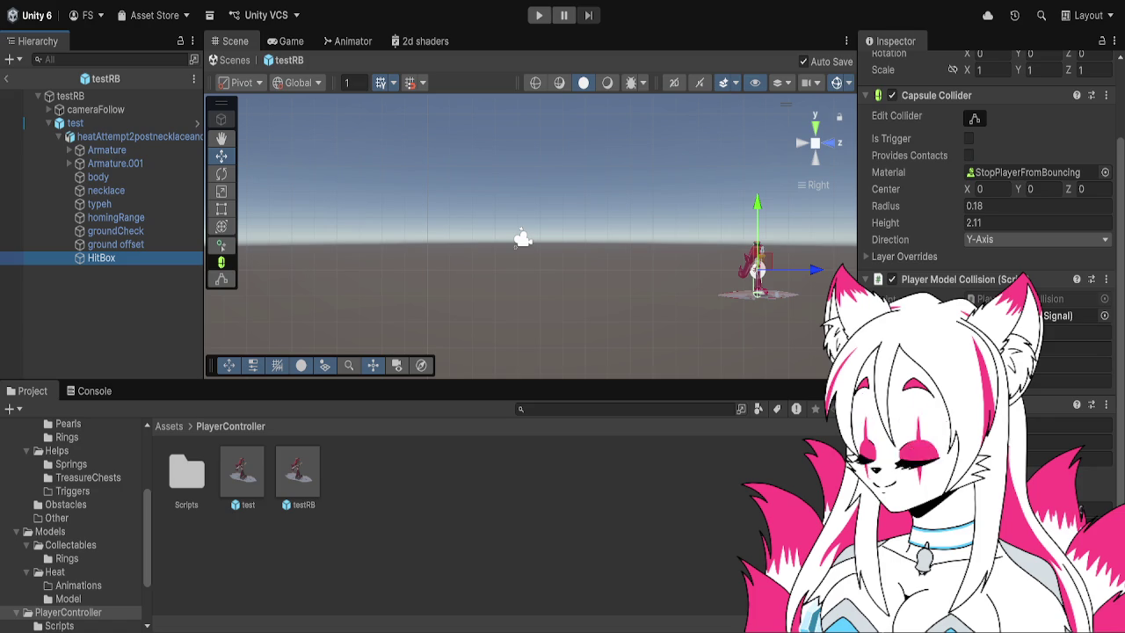
{"action": "scroll", "coordinate": [984, 219], "scroll_direction": "down", "scroll_amount": 2}
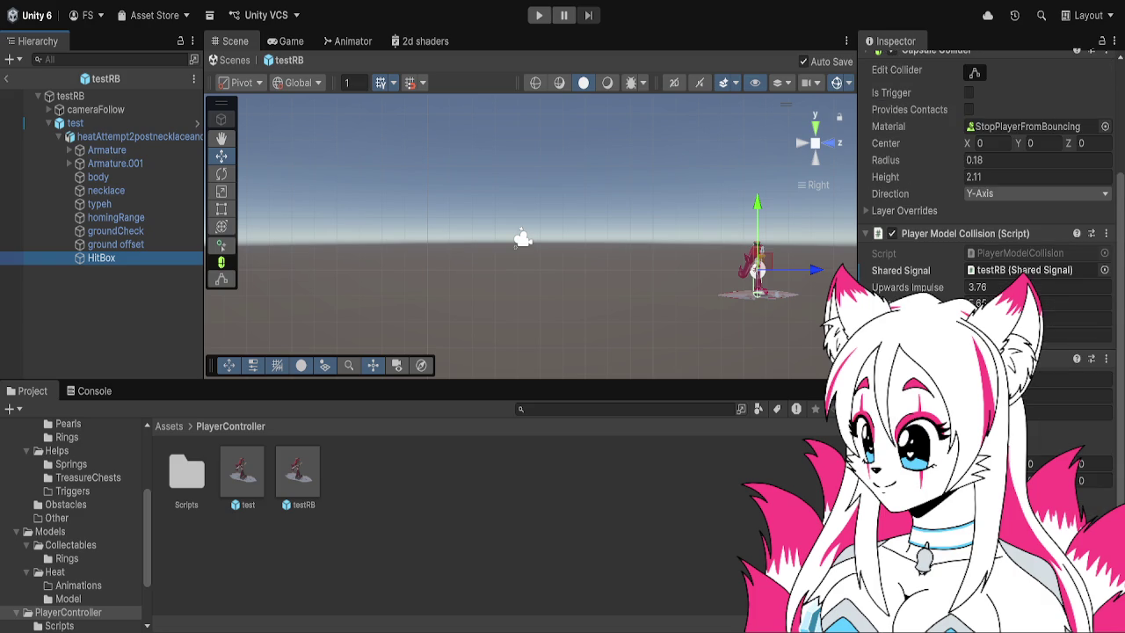
{"action": "scroll", "coordinate": [985, 219], "scroll_direction": "down", "scroll_amount": 1}
{"action": "scroll", "coordinate": [984, 219], "scroll_direction": "up", "scroll_amount": 1}
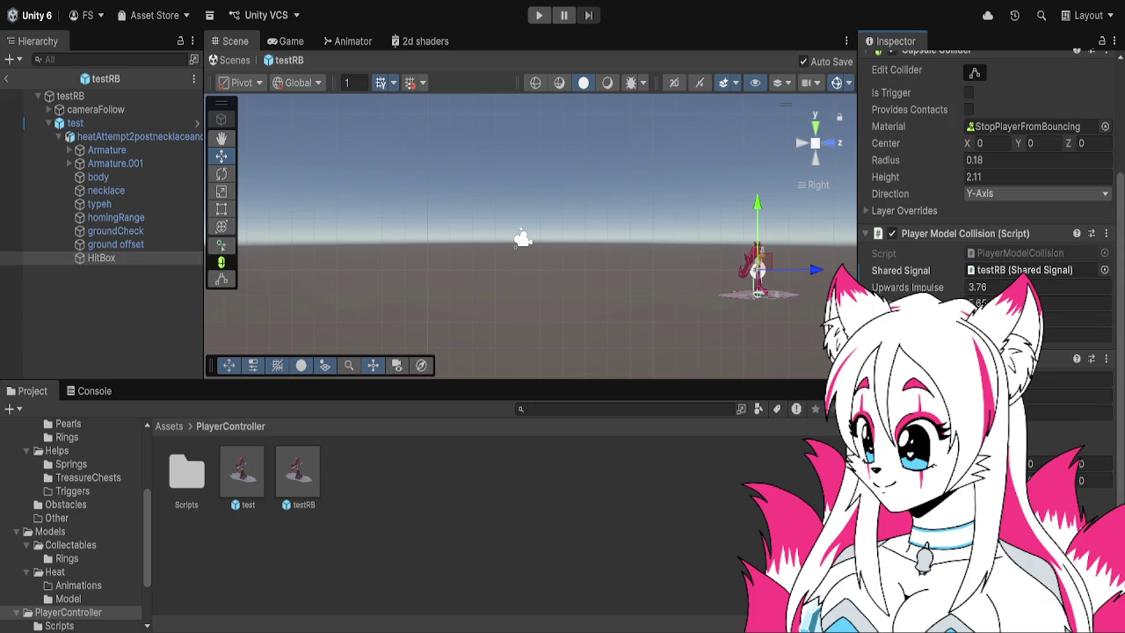
{"action": "left_click", "coordinate": [148, 137]}
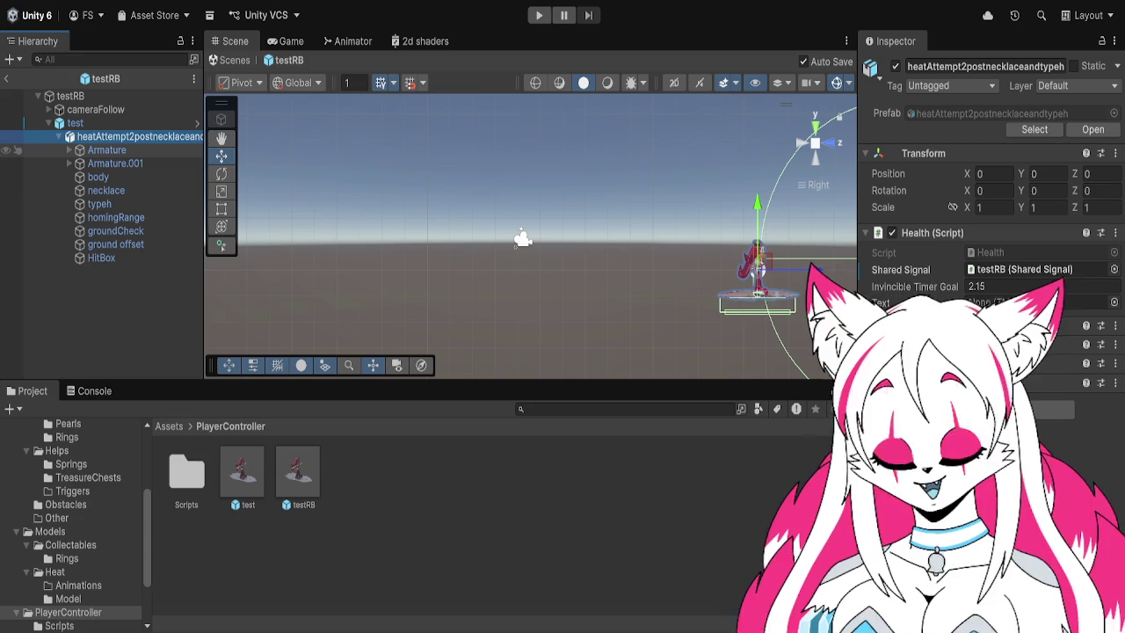
- Inspect each testRB player child, from Armature through groundCheck, ground offset and HitBox
{"action": "left_click", "coordinate": [110, 150]}
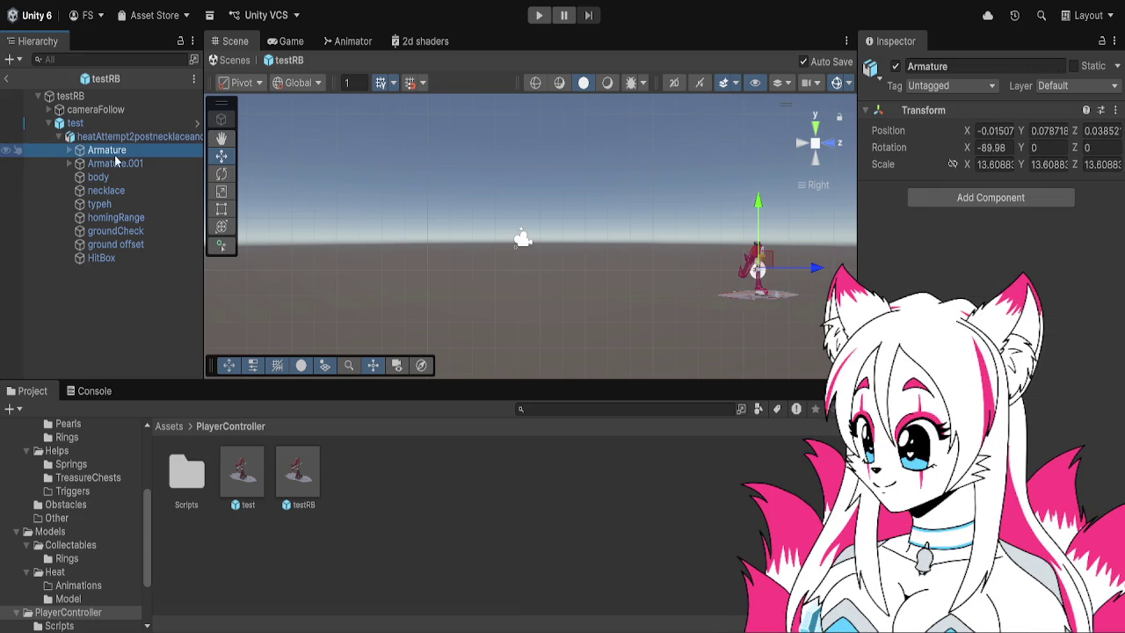
{"action": "left_click", "coordinate": [120, 165]}
{"action": "left_click", "coordinate": [122, 178]}
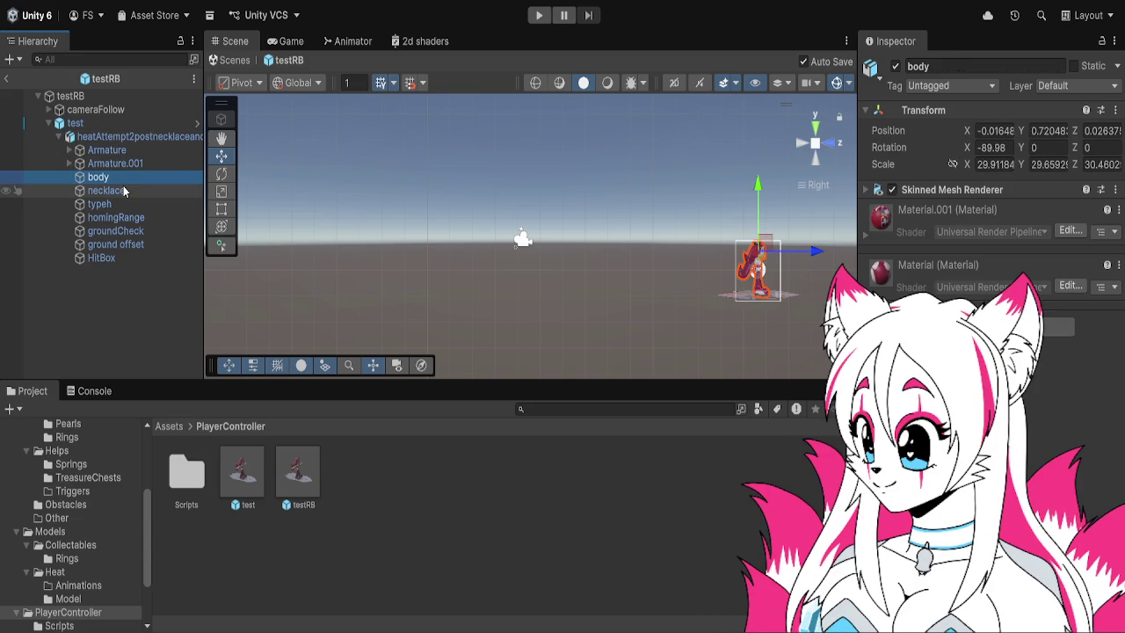
{"action": "left_click", "coordinate": [123, 190]}
{"action": "left_click", "coordinate": [128, 204]}
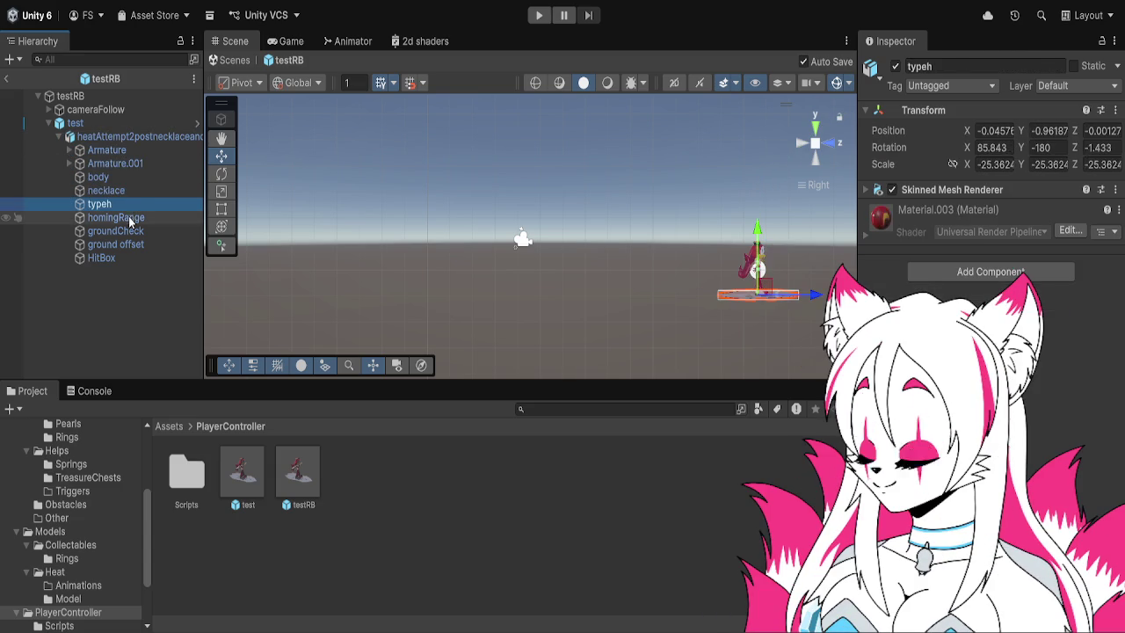
{"action": "left_click", "coordinate": [129, 218]}
{"action": "left_click", "coordinate": [130, 231]}
{"action": "left_click", "coordinate": [130, 245]}
{"action": "left_click", "coordinate": [129, 257]}
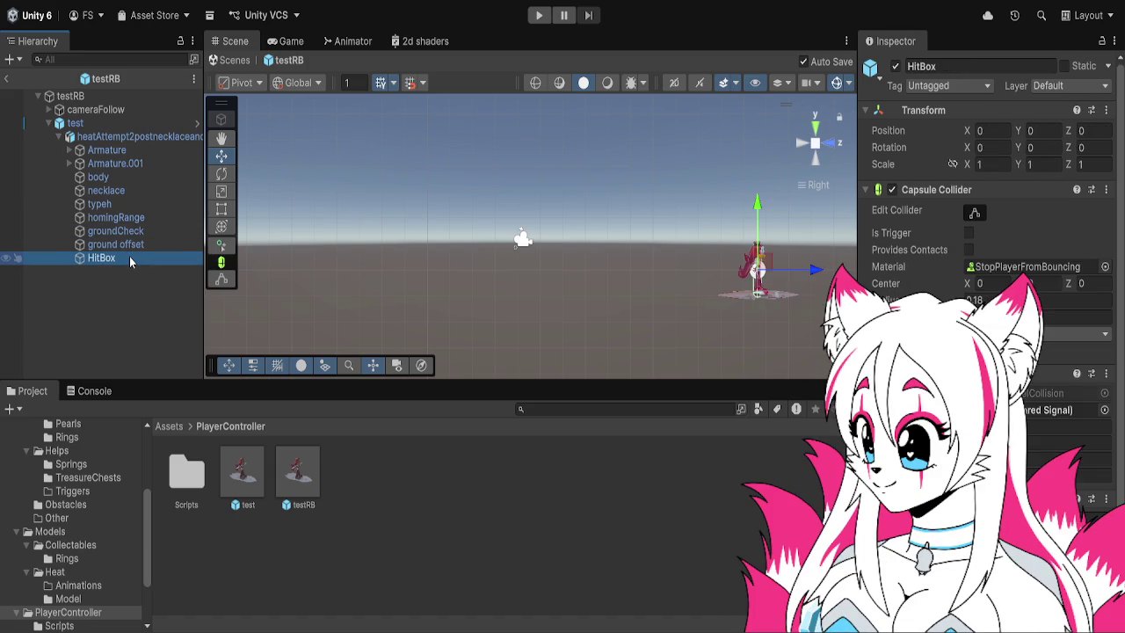
- Move HitBox up among the player's children, then open the test prefab instead
{"action": "mouse_move", "coordinate": [129, 257]}
{"action": "left_mouse_down"}
{"action": "mouse_move", "coordinate": [123, 217]}
{"action": "mouse_move", "coordinate": [540, 342]}
{"action": "left_mouse_up"}
{"action": "left_click_drag", "start_coordinate": [639, 361], "coordinate": [571, 387]}
{"action": "double_click", "coordinate": [242, 475]}
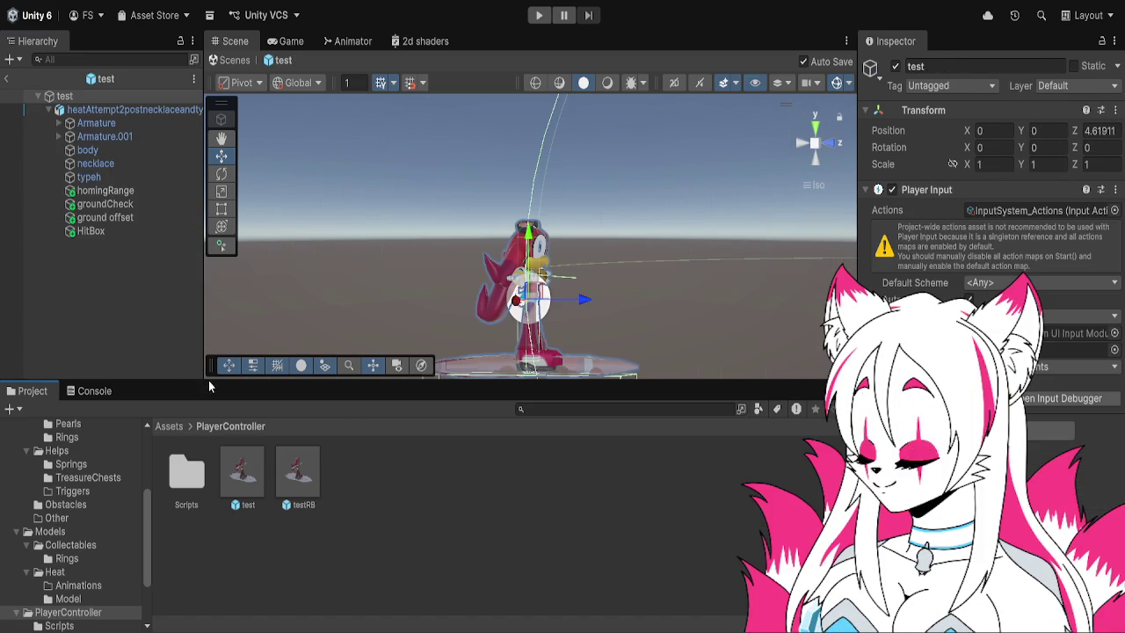
- Compare the groundCheck box, homingRange sphere and ground offset box colliders, then enter play mode
{"action": "left_click", "coordinate": [122, 219]}
{"action": "left_click", "coordinate": [121, 204]}
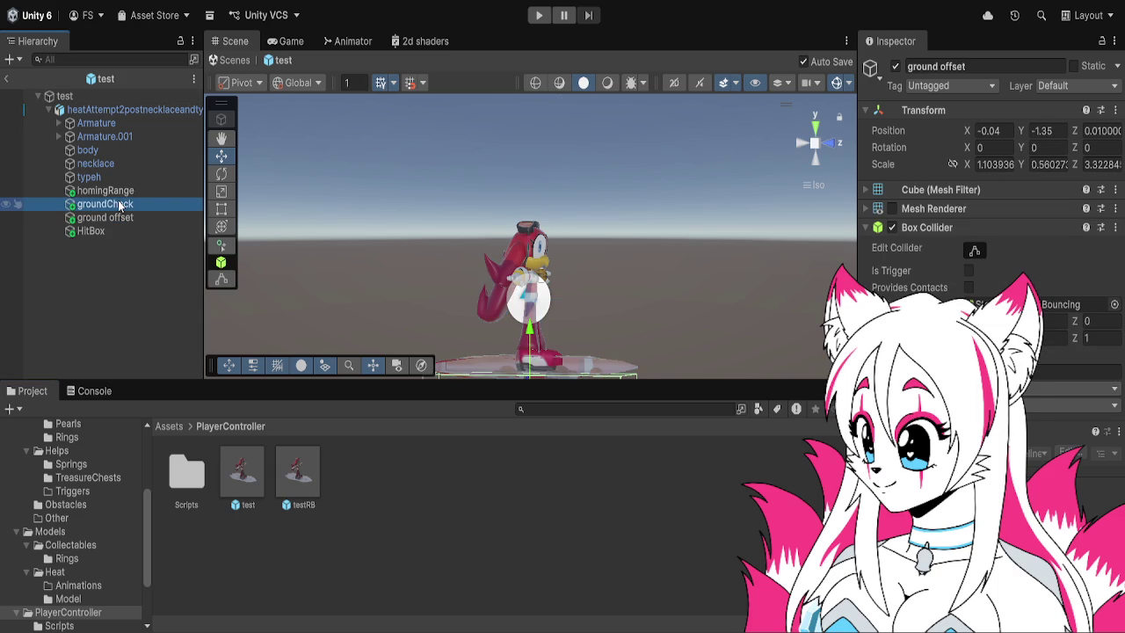
{"action": "left_click", "coordinate": [117, 191]}
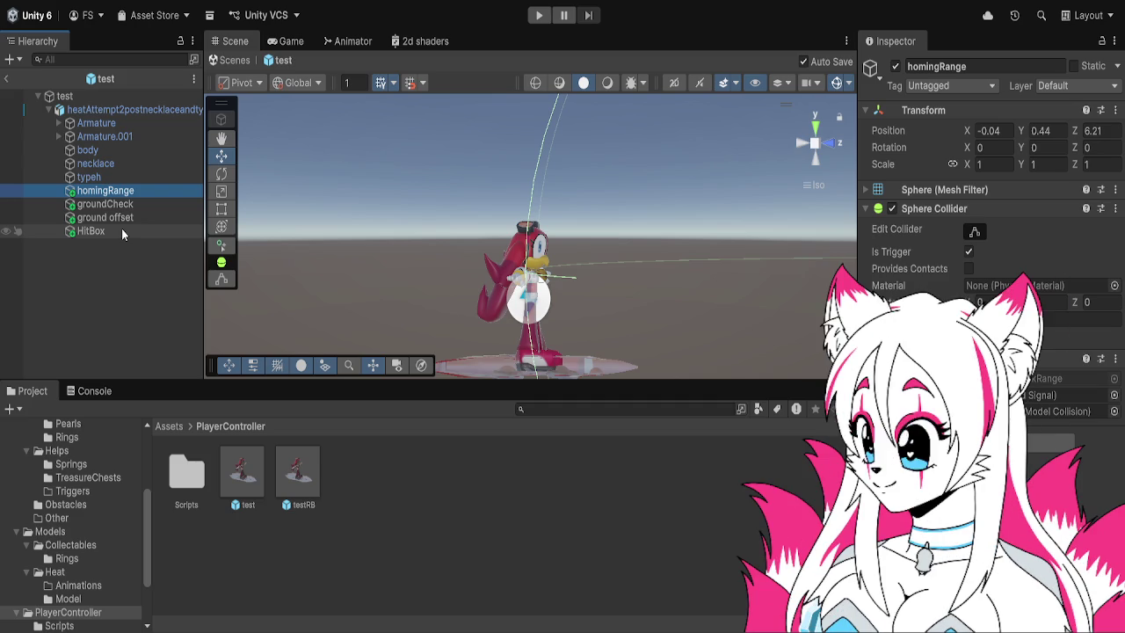
{"action": "left_click_drag", "start_coordinate": [121, 230], "coordinate": [327, 263]}
{"action": "left_click", "coordinate": [131, 203]}
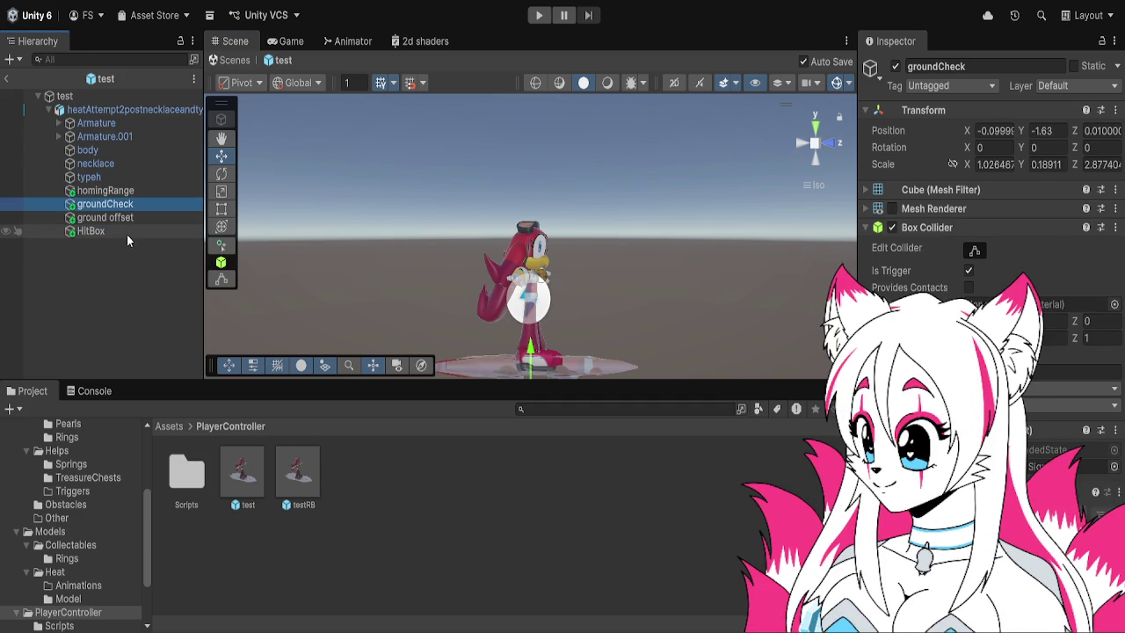
{"action": "left_click", "coordinate": [122, 222]}
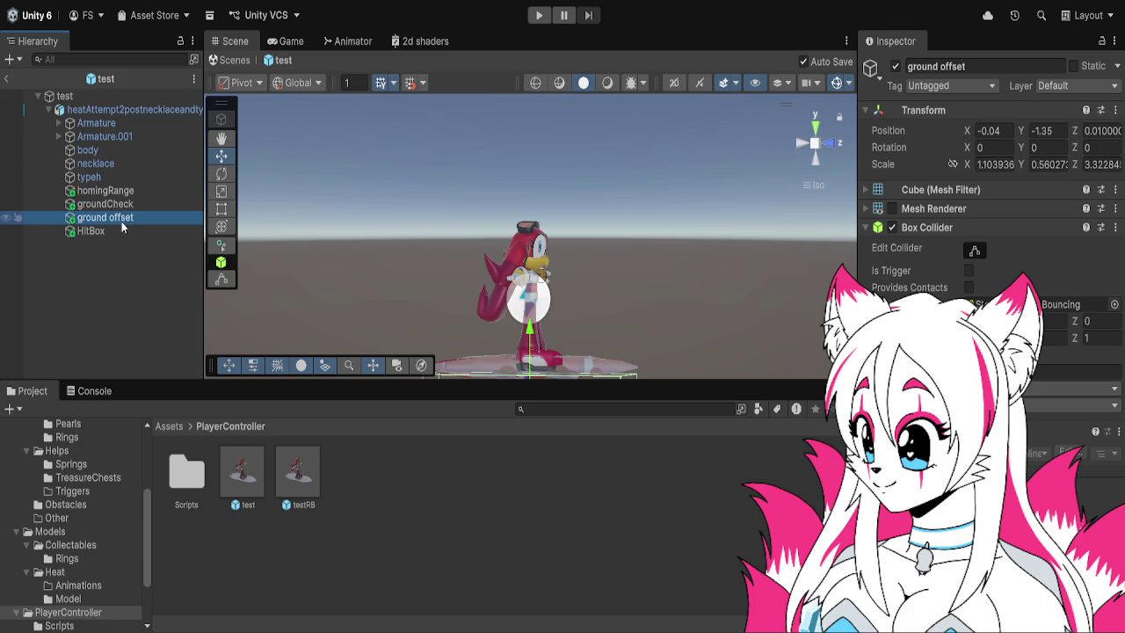
{"action": "scroll", "coordinate": [429, 186], "scroll_direction": "down", "scroll_amount": 2}
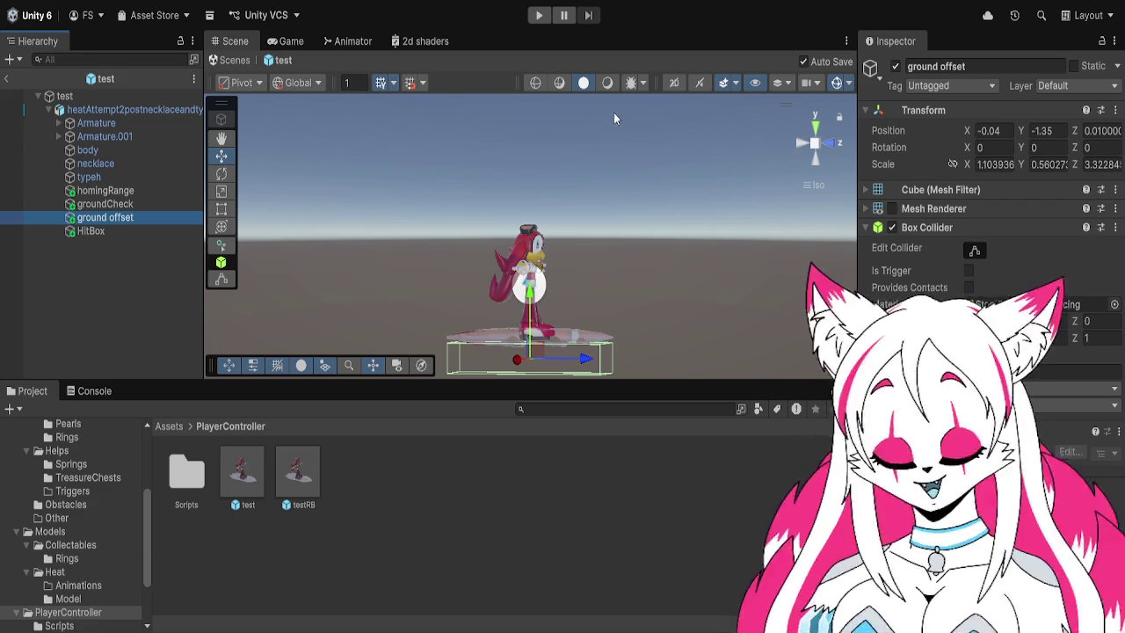
{"action": "left_click", "coordinate": [539, 15]}
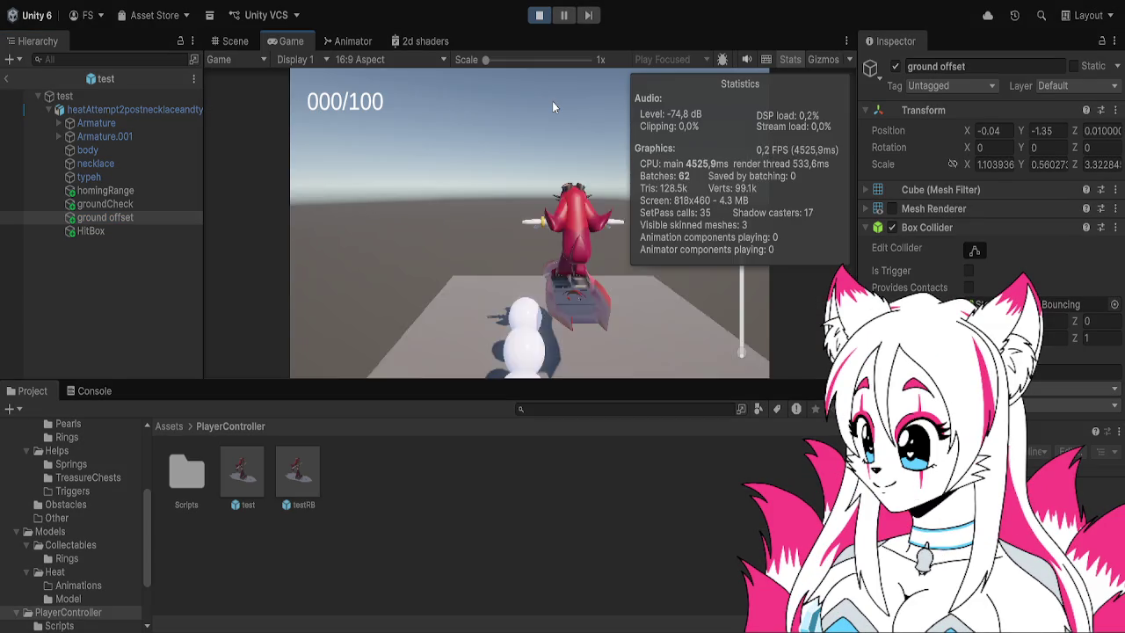
- Restart the SampleScene play test and pause the running game
{"action": "left_click", "coordinate": [540, 17]}
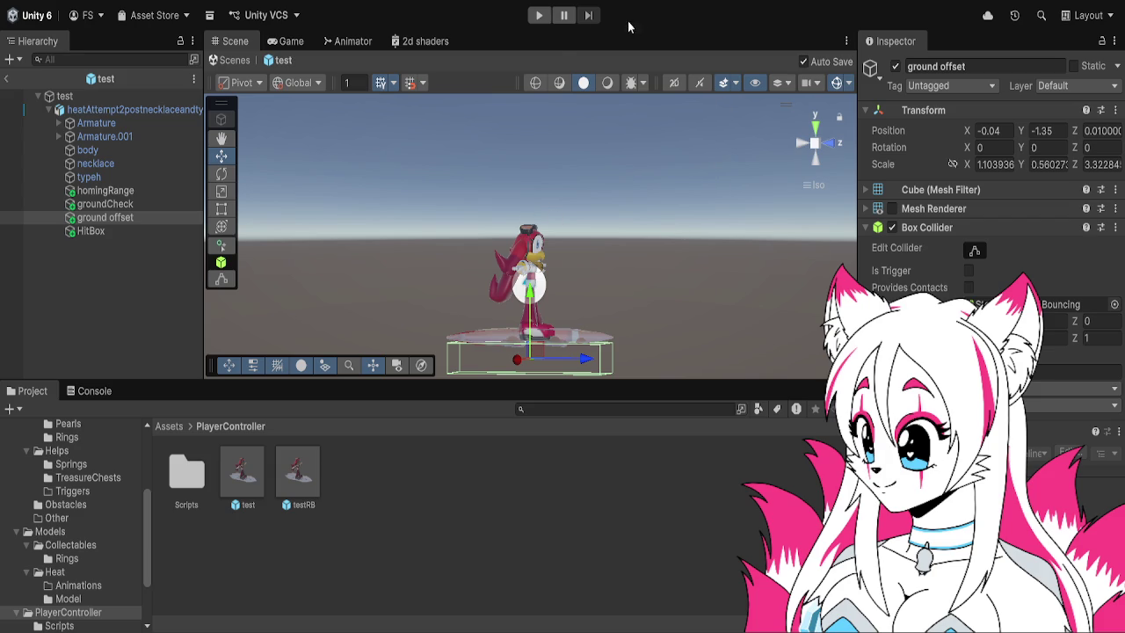
{"action": "left_click", "coordinate": [539, 15]}
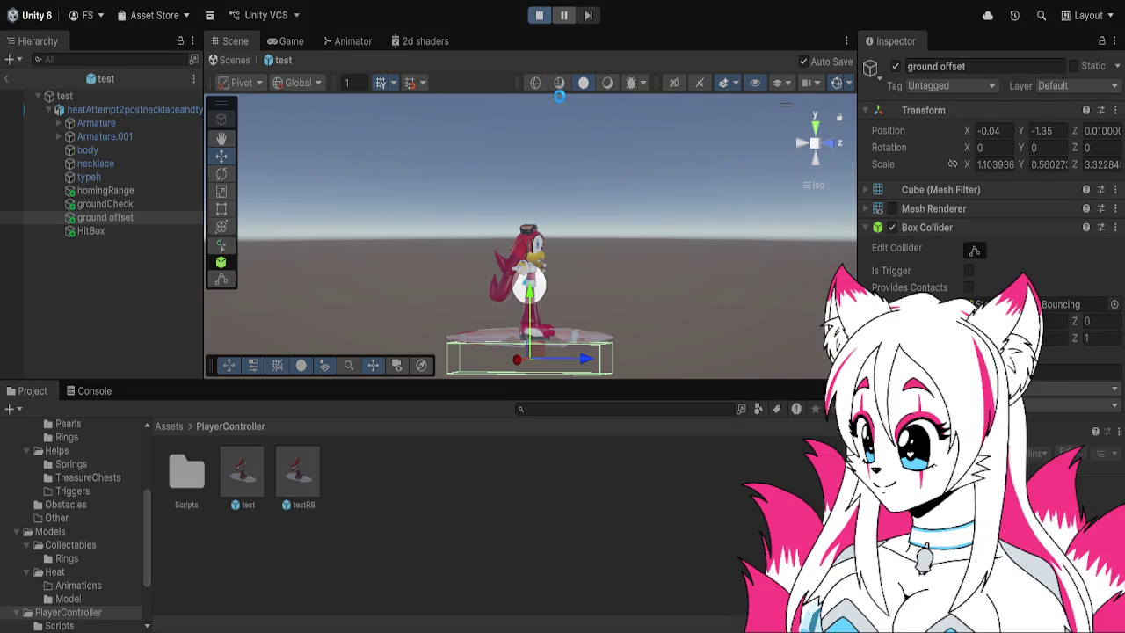
{"action": "left_click", "coordinate": [538, 18]}
{"action": "left_click", "coordinate": [236, 44]}
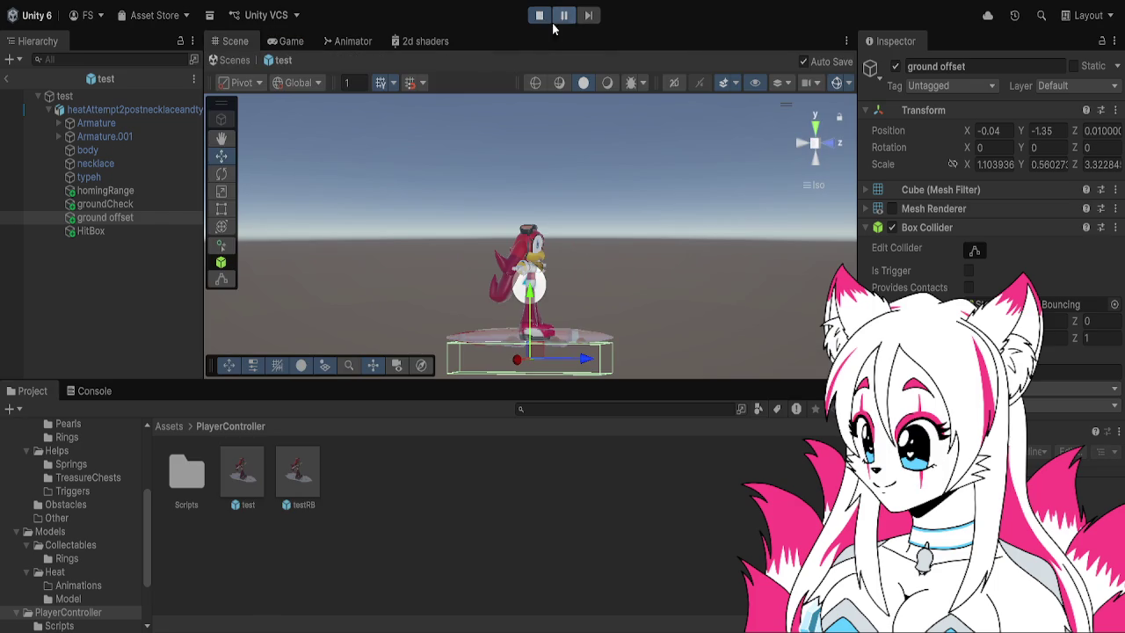
- Check the running game and scene, select the player's body, and show the console's look-rotation warnings
{"action": "left_click", "coordinate": [292, 42]}
{"action": "key", "text": "ctrl+1"}
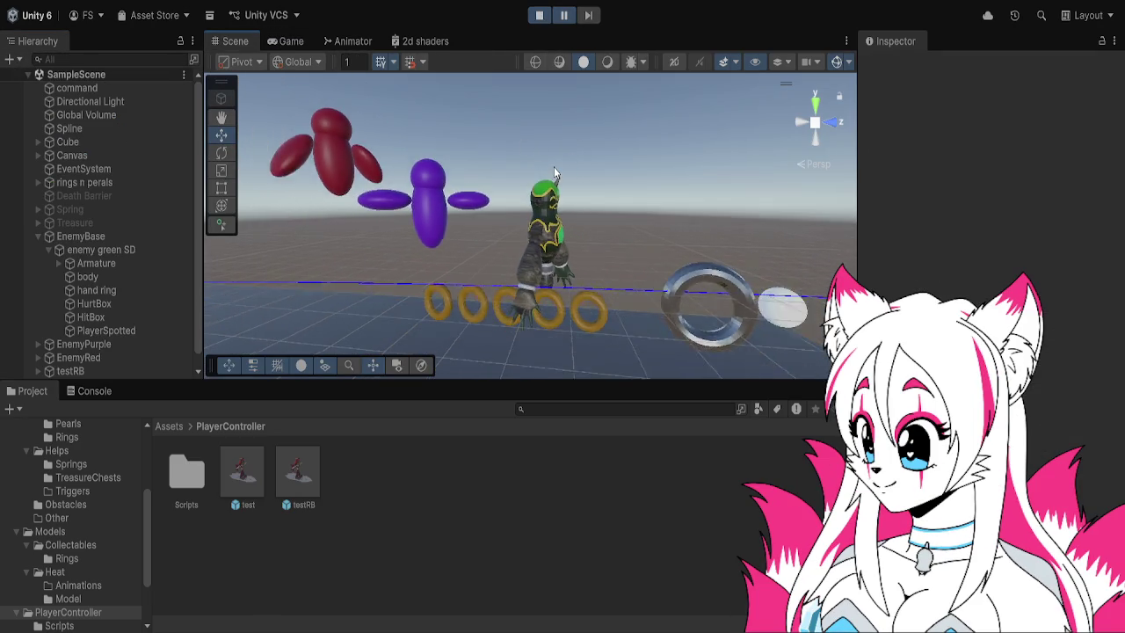
{"action": "mouse_move", "coordinate": [559, 169]}
{"action": "left_mouse_down"}
{"action": "mouse_move", "coordinate": [699, 243]}
{"action": "mouse_move", "coordinate": [709, 230]}
{"action": "mouse_move", "coordinate": [695, 198]}
{"action": "left_mouse_up"}
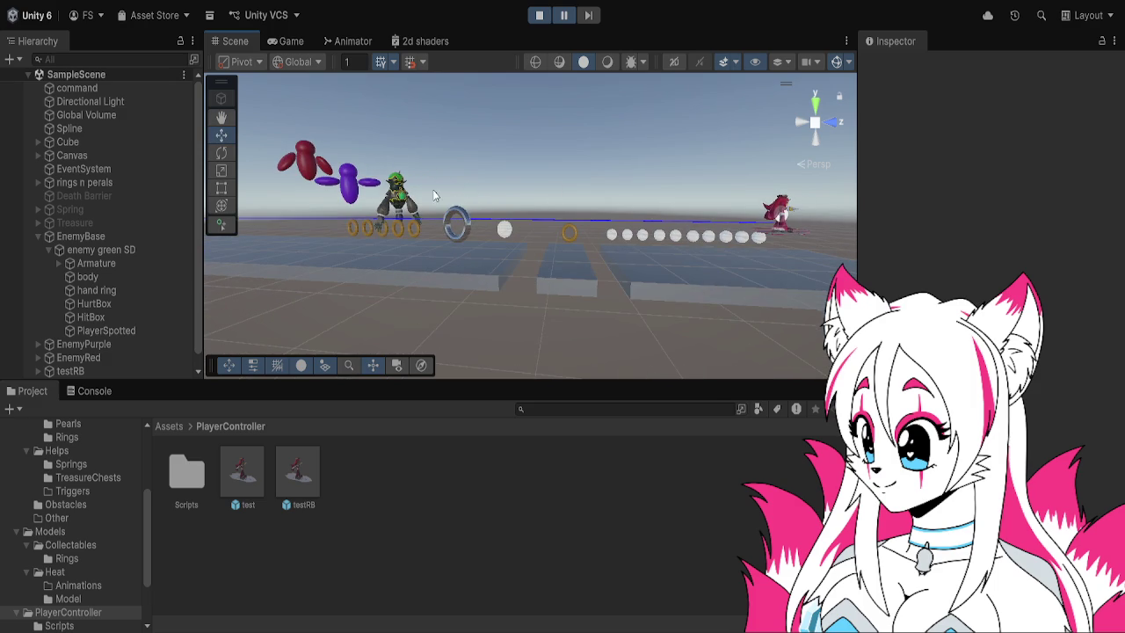
{"action": "left_click", "coordinate": [778, 211]}
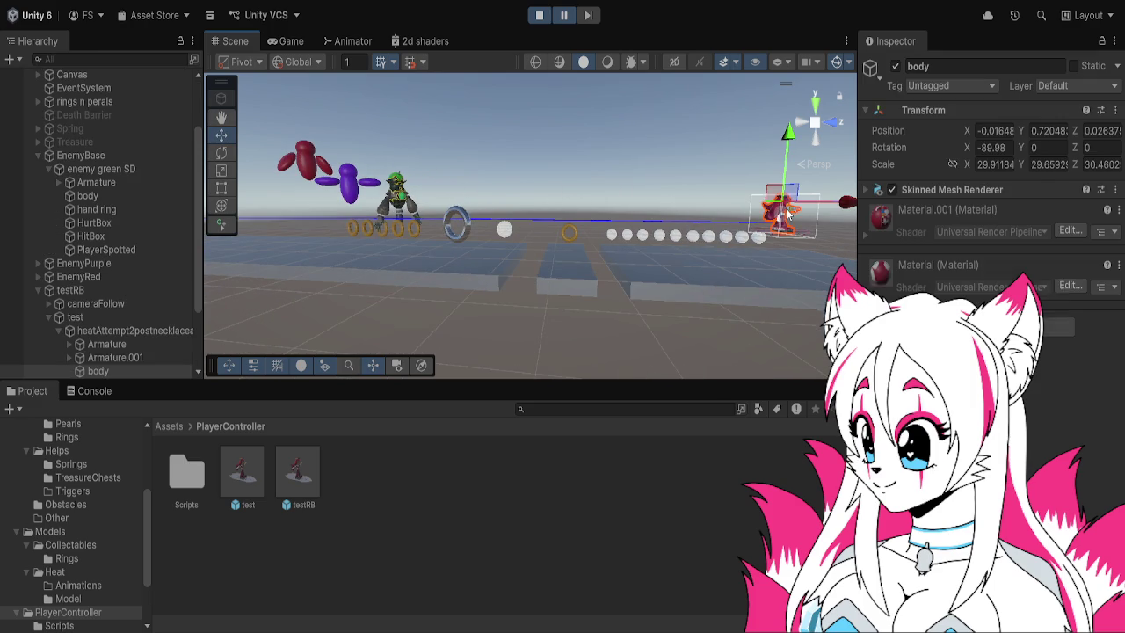
{"action": "left_click", "coordinate": [118, 392]}
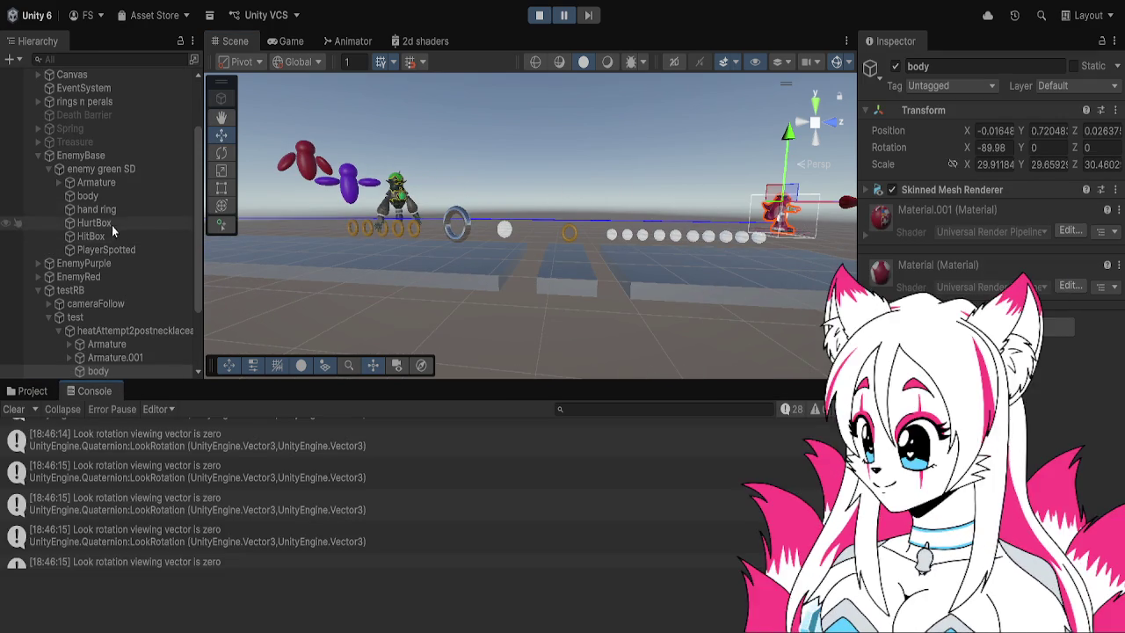
- Inspect EnemyBase, enemy green SD, cameraFollow, testRB and test, then stop Play mode
{"action": "left_click", "coordinate": [104, 158]}
{"action": "left_click", "coordinate": [102, 169]}
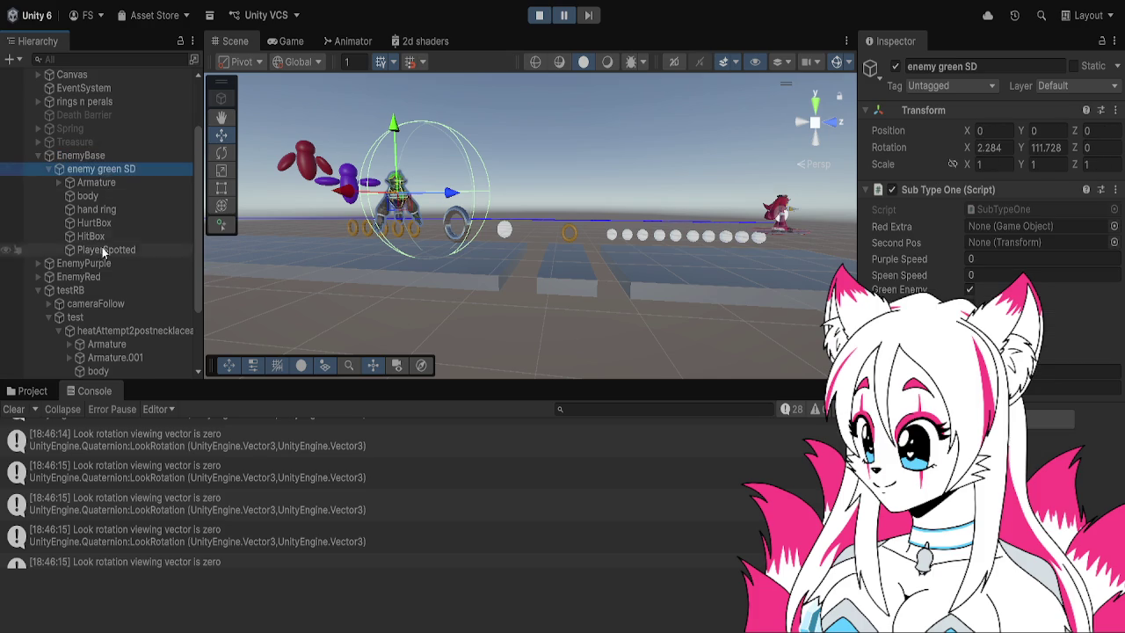
{"action": "scroll", "coordinate": [102, 242], "scroll_direction": "down", "scroll_amount": 2}
{"action": "left_click", "coordinate": [86, 251]}
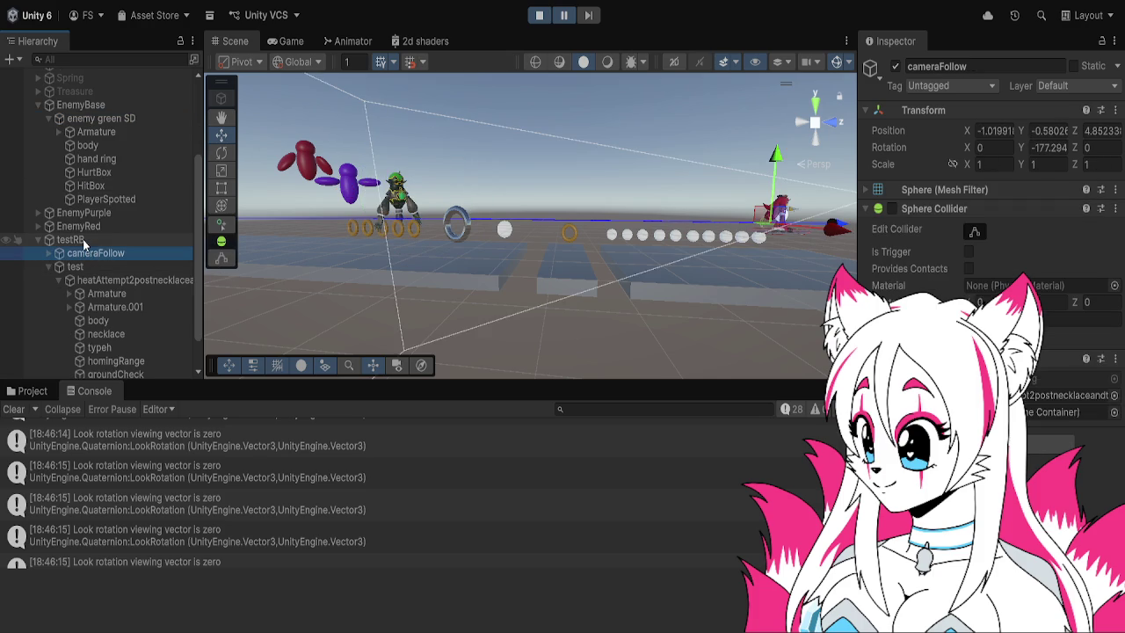
{"action": "left_click", "coordinate": [83, 239]}
{"action": "left_click", "coordinate": [88, 250]}
{"action": "left_click", "coordinate": [91, 265]}
{"action": "left_click", "coordinate": [88, 239]}
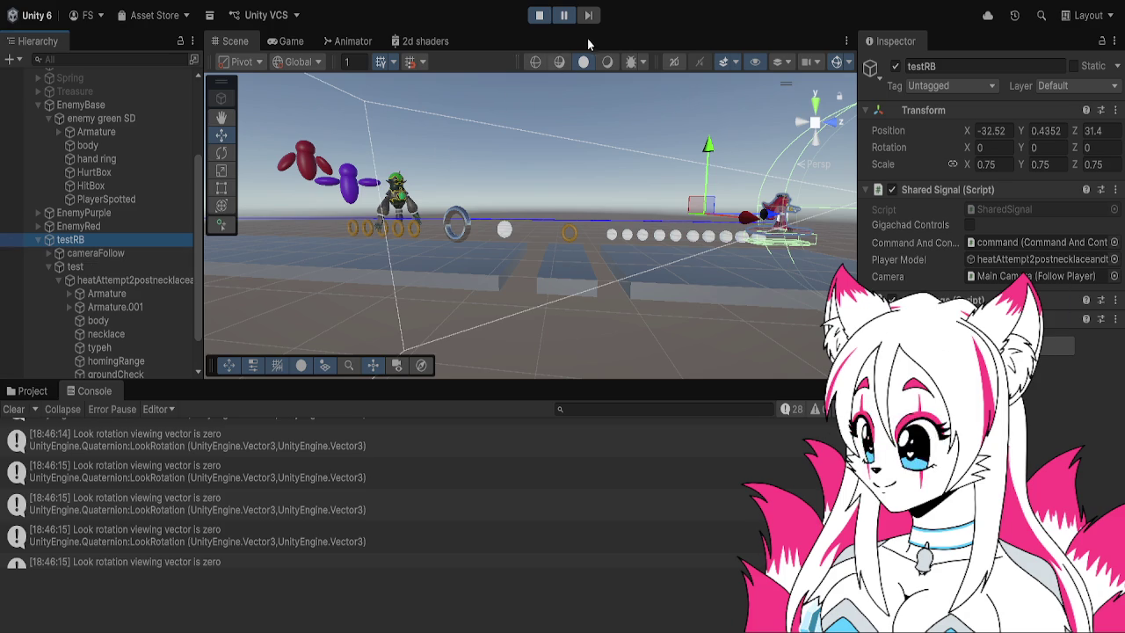
{"action": "left_click", "coordinate": [541, 16]}
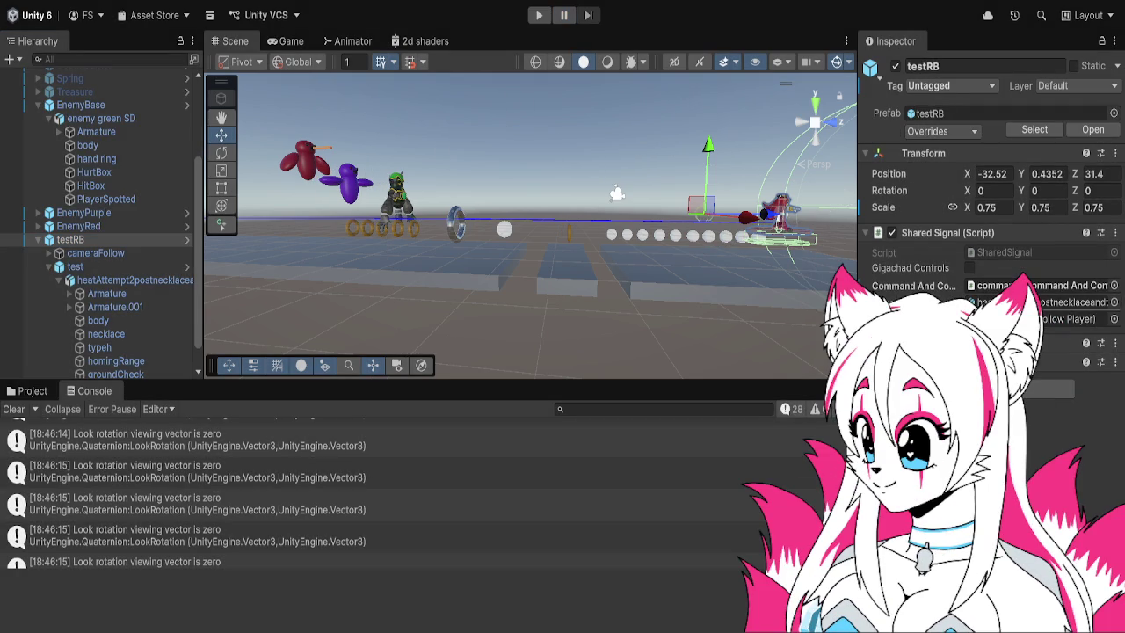
- Inspect testRB's children (player model's Health, test's Player Input, cameraFollow), then return to the Project files
{"action": "double_click", "coordinate": [1037, 301]}
{"action": "left_click", "coordinate": [1037, 301]}
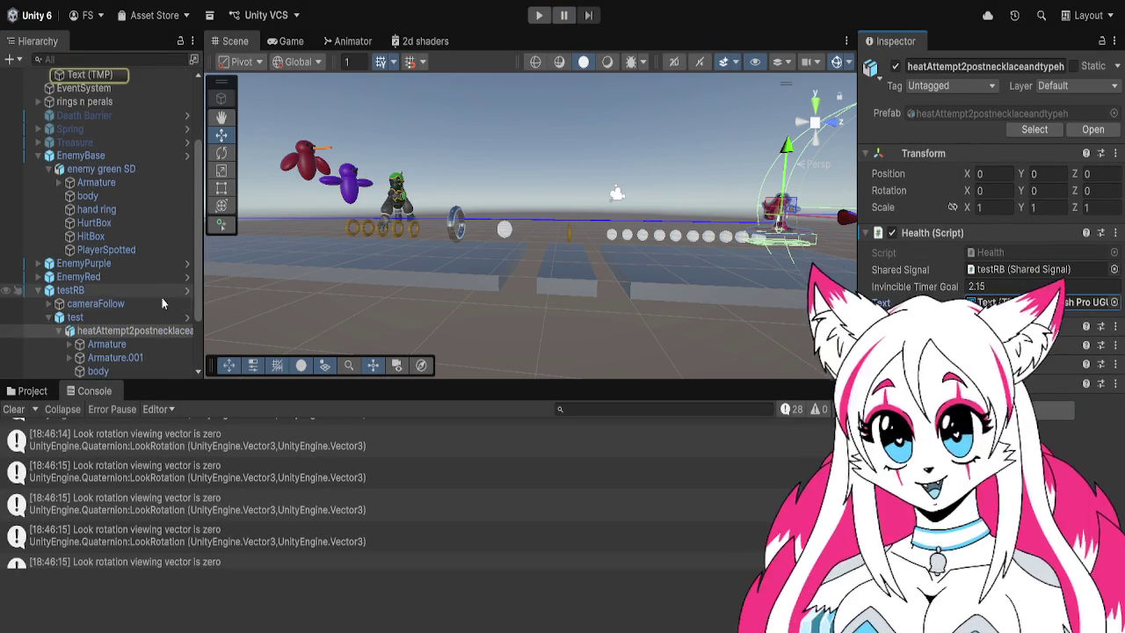
{"action": "left_click", "coordinate": [132, 317]}
{"action": "left_click", "coordinate": [137, 306]}
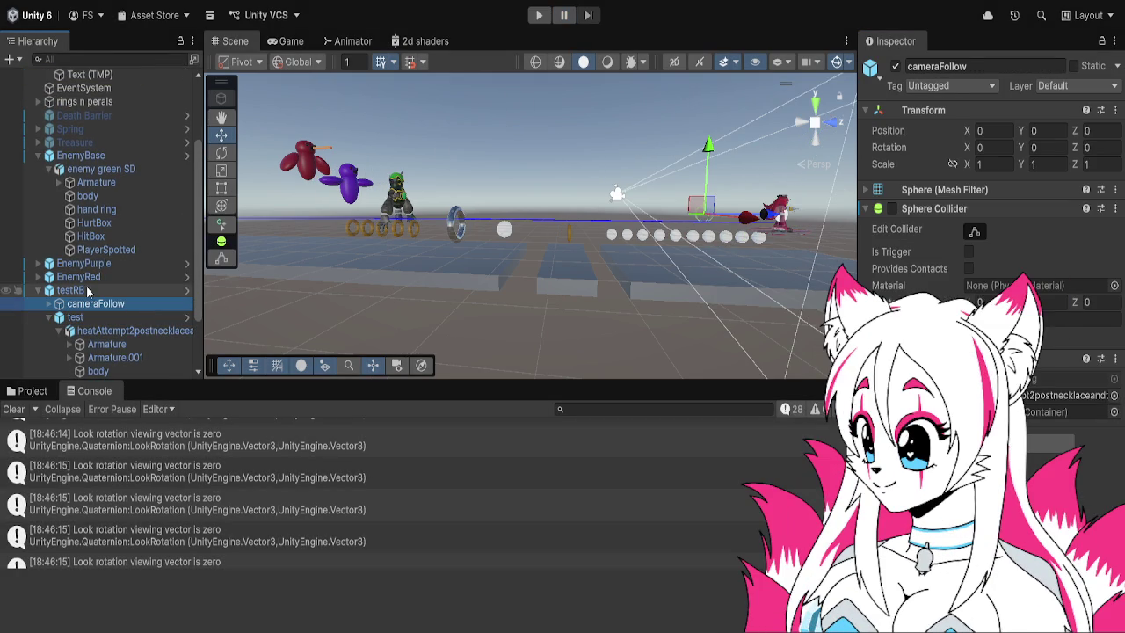
{"action": "left_click", "coordinate": [87, 330]}
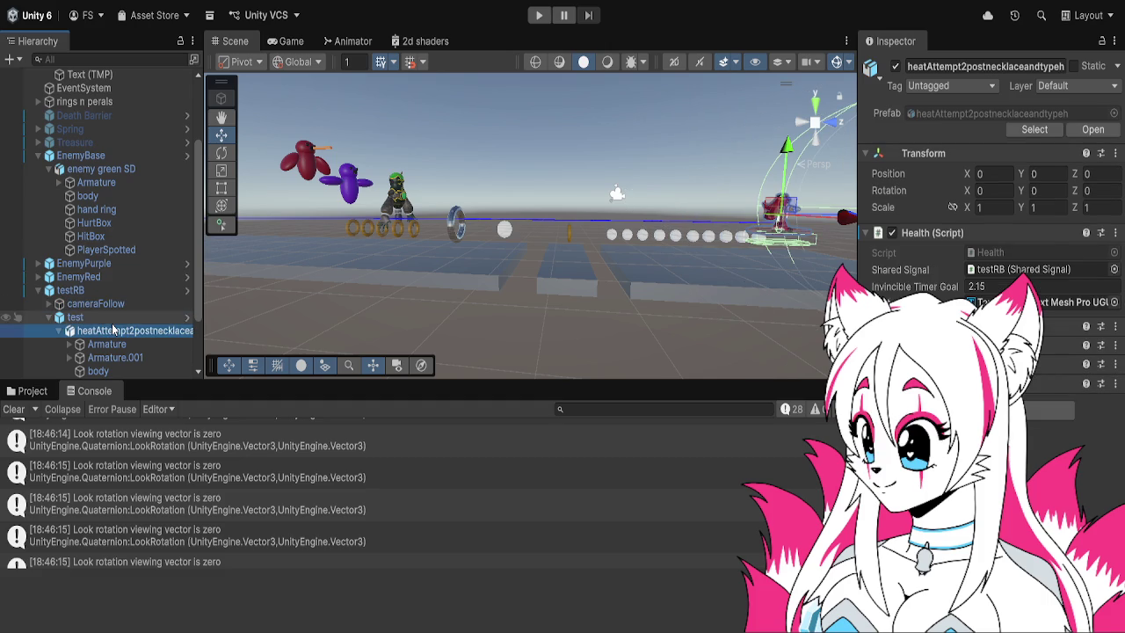
{"action": "left_click", "coordinate": [97, 317]}
{"action": "left_click", "coordinate": [88, 290]}
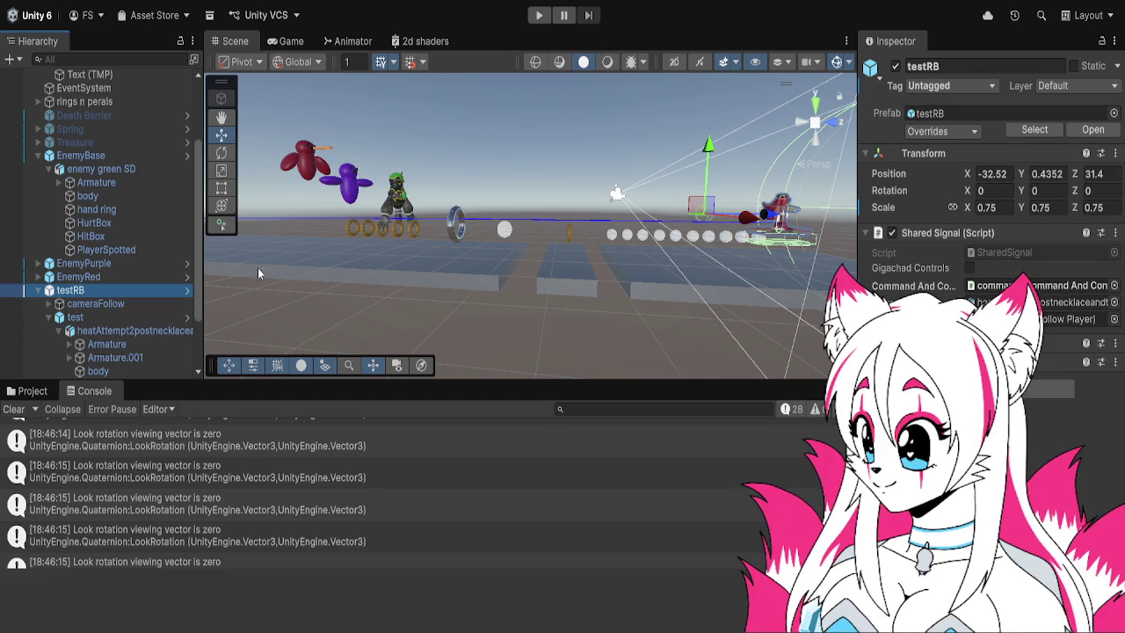
{"action": "left_click", "coordinate": [978, 259]}
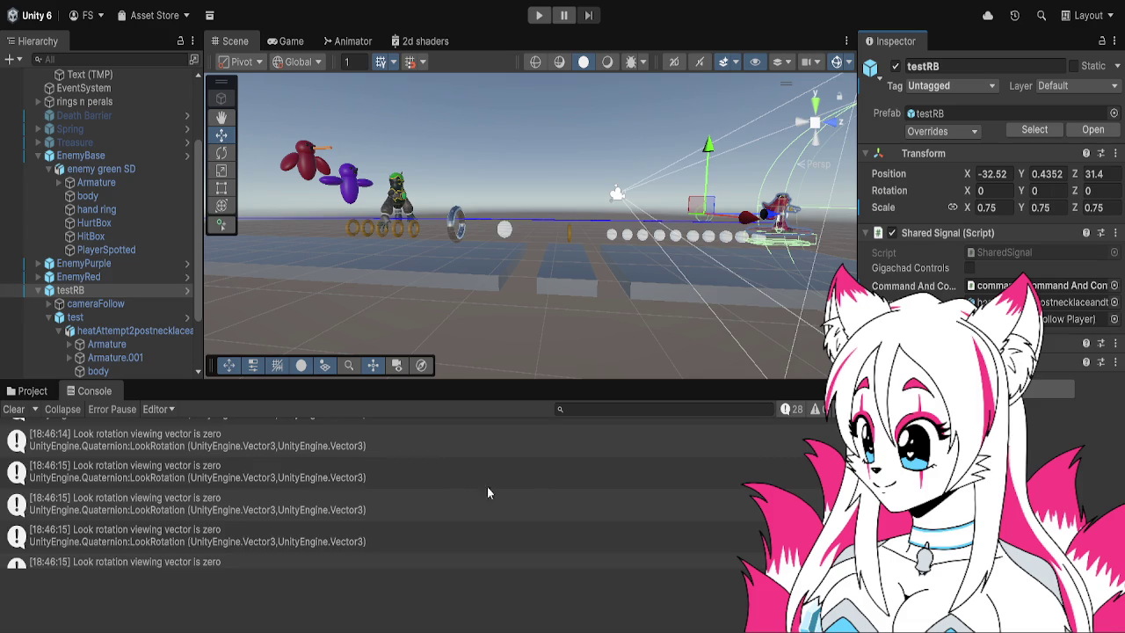
{"action": "left_click", "coordinate": [40, 391]}
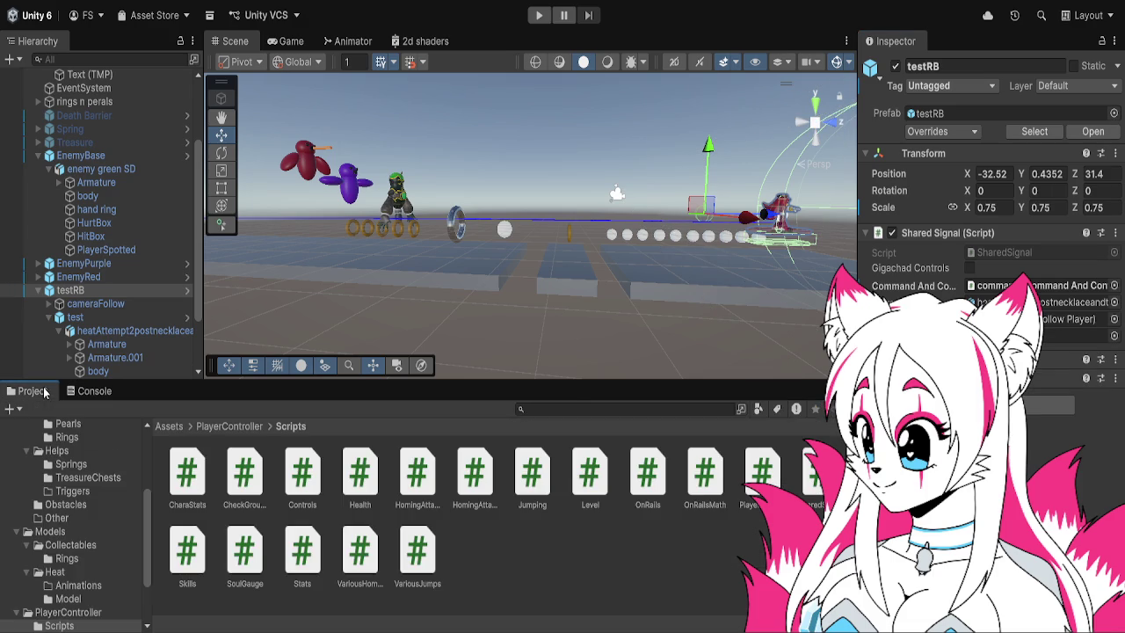
- Open the testRB prefab in PlayerController and assign HitBox to its Shared Signal Rb field
{"action": "left_click", "coordinate": [231, 428]}
{"action": "double_click", "coordinate": [293, 475]}
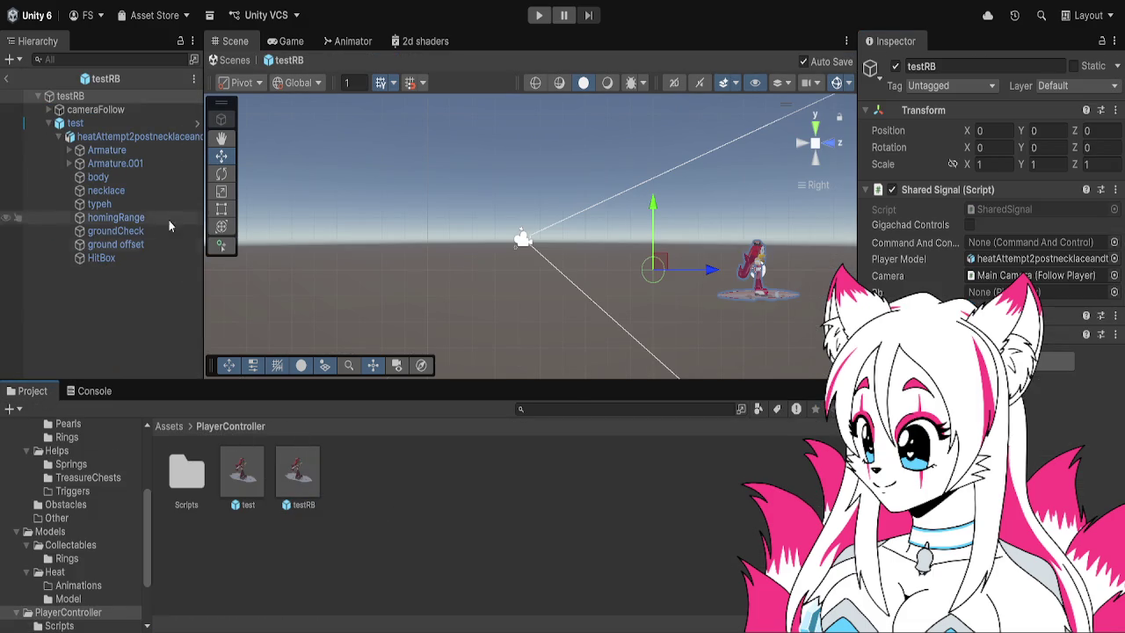
{"action": "mouse_move", "coordinate": [128, 260]}
{"action": "left_mouse_down"}
{"action": "mouse_move", "coordinate": [480, 261]}
{"action": "mouse_move", "coordinate": [1011, 292]}
{"action": "left_mouse_up"}
- Play-test the player running along the track with W, then stop Play mode
{"action": "left_click", "coordinate": [539, 15]}
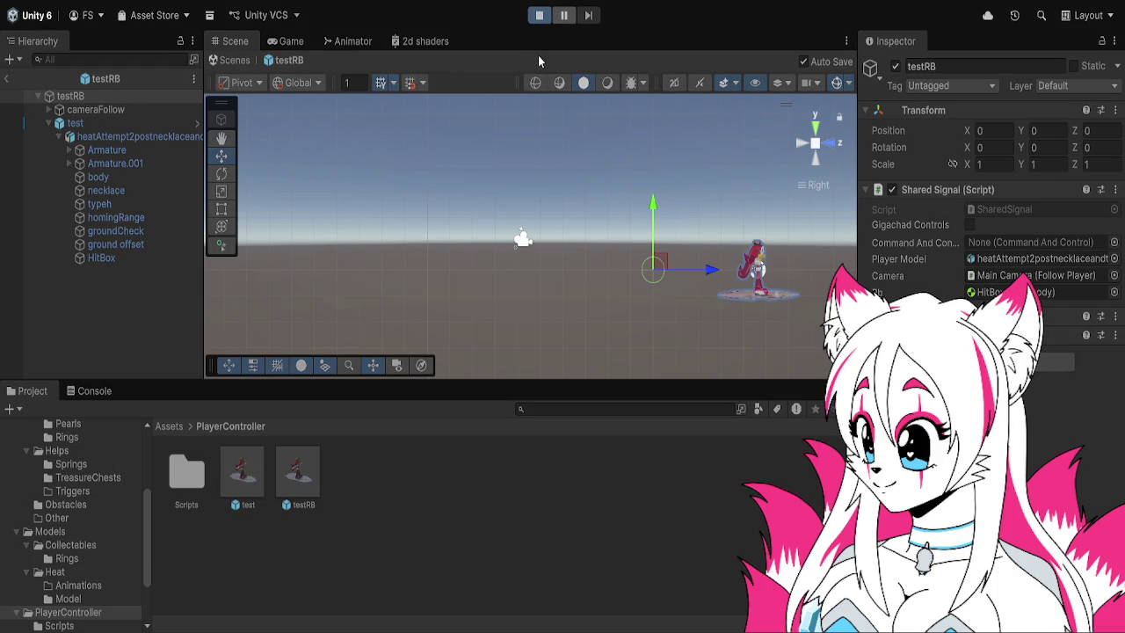
{"action": "key", "text": "w"}
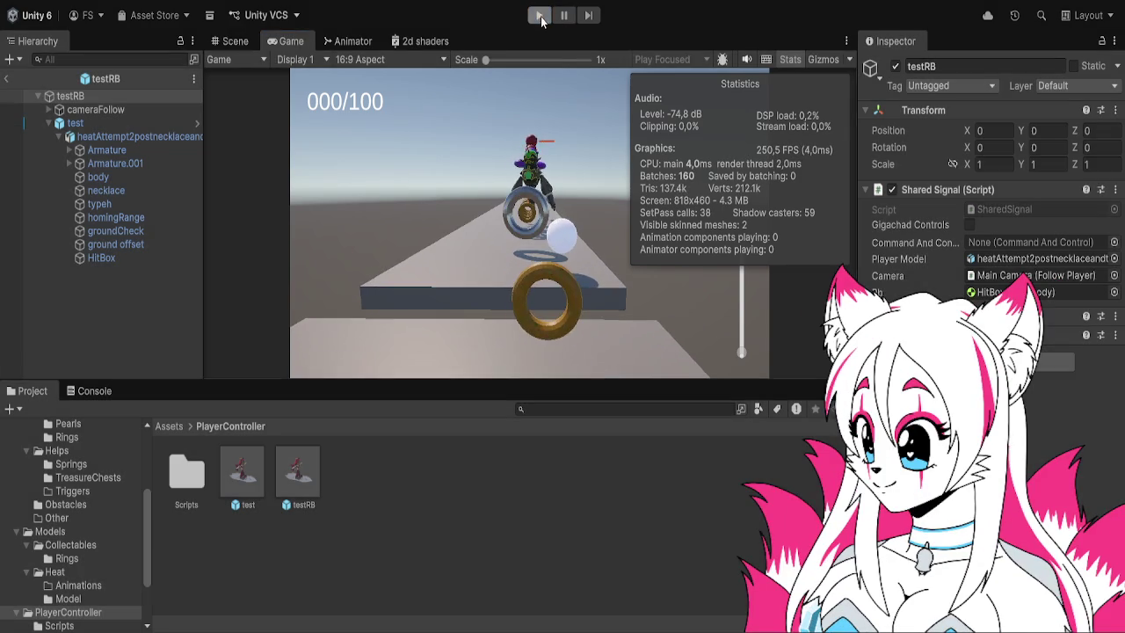
{"action": "left_click", "coordinate": [539, 16]}
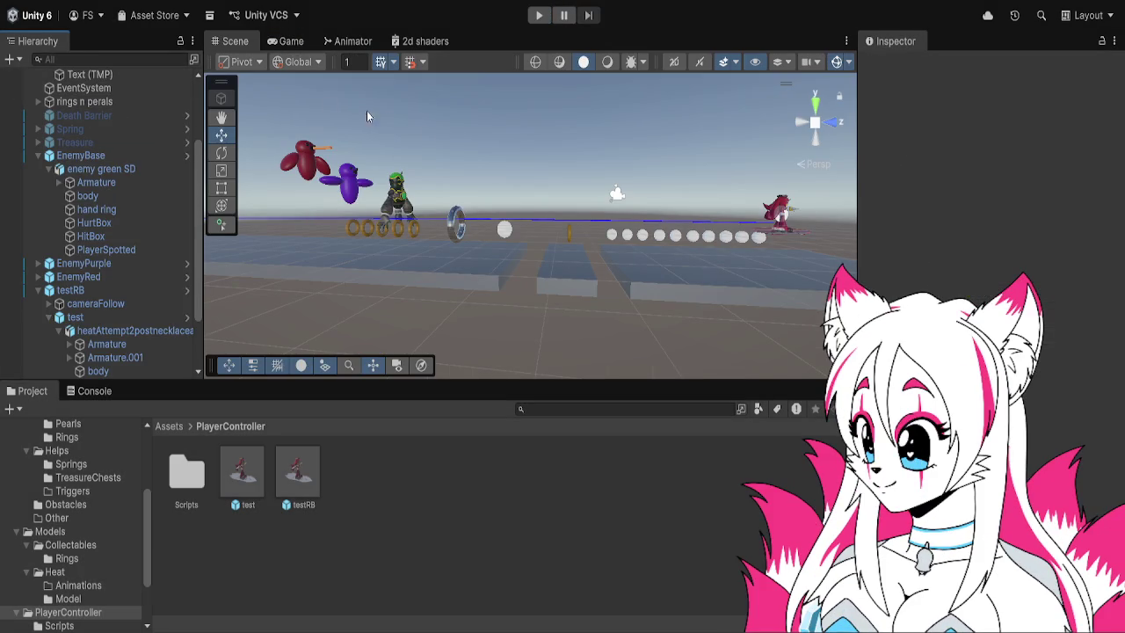
{"action": "scroll", "coordinate": [629, 216], "scroll_direction": "down", "scroll_amount": 2}
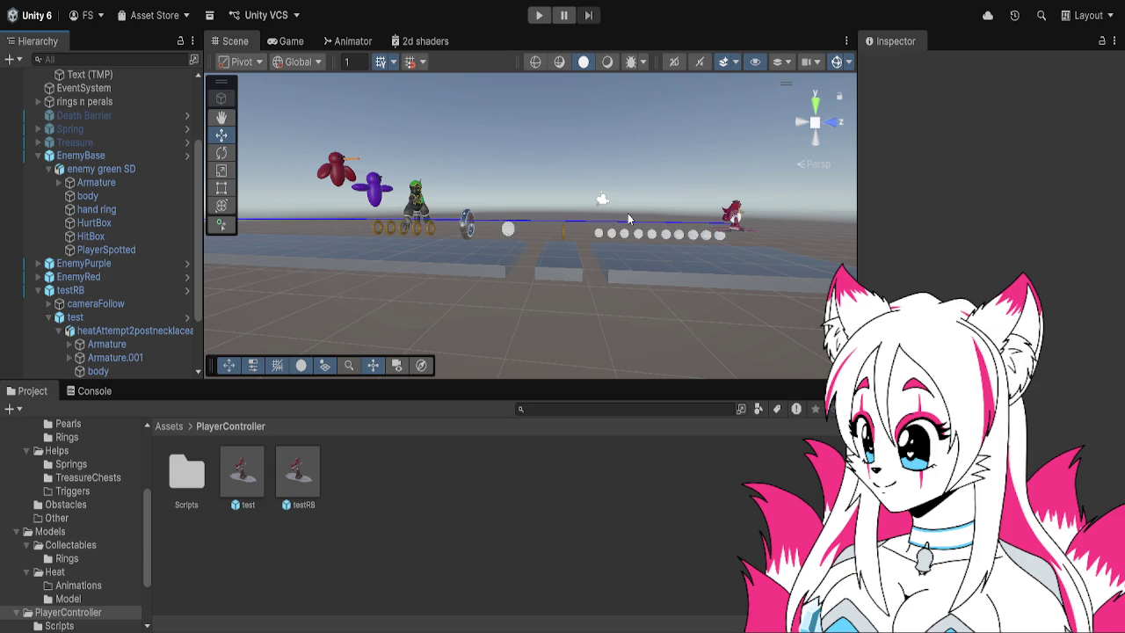
- Select the testRB prefab asset in PlayerController to show its transform and Shared Signal settings
{"action": "left_click", "coordinate": [298, 470]}
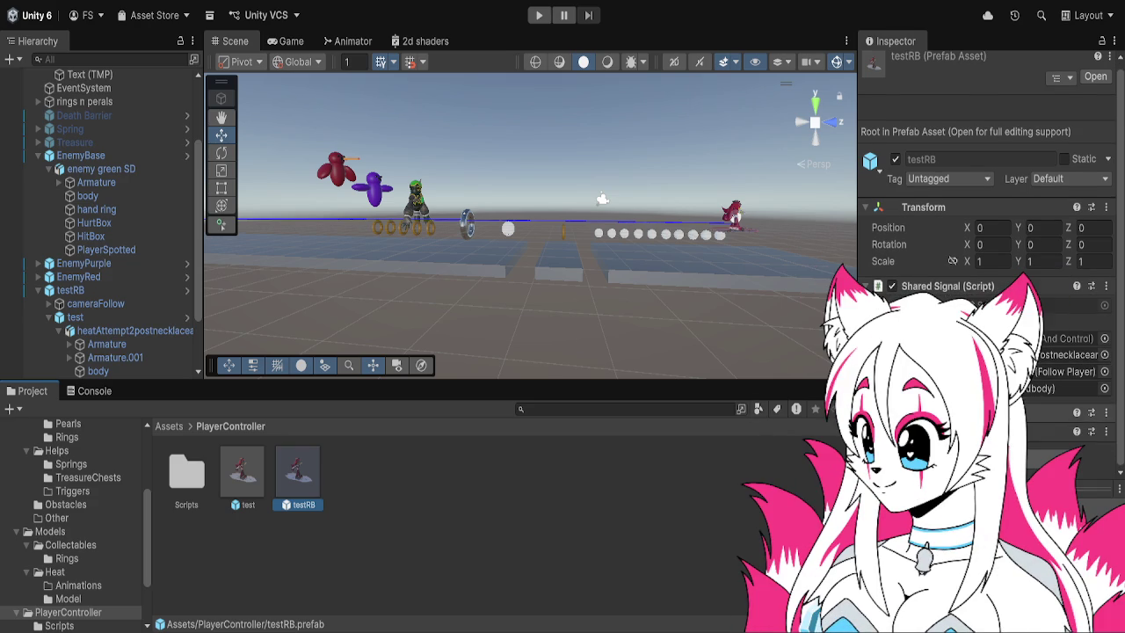
- Open the PlayerController Scripts folder, then select the player model and move up to test
{"action": "scroll", "coordinate": [985, 264], "scroll_direction": "down", "scroll_amount": 2}
{"action": "double_click", "coordinate": [186, 472]}
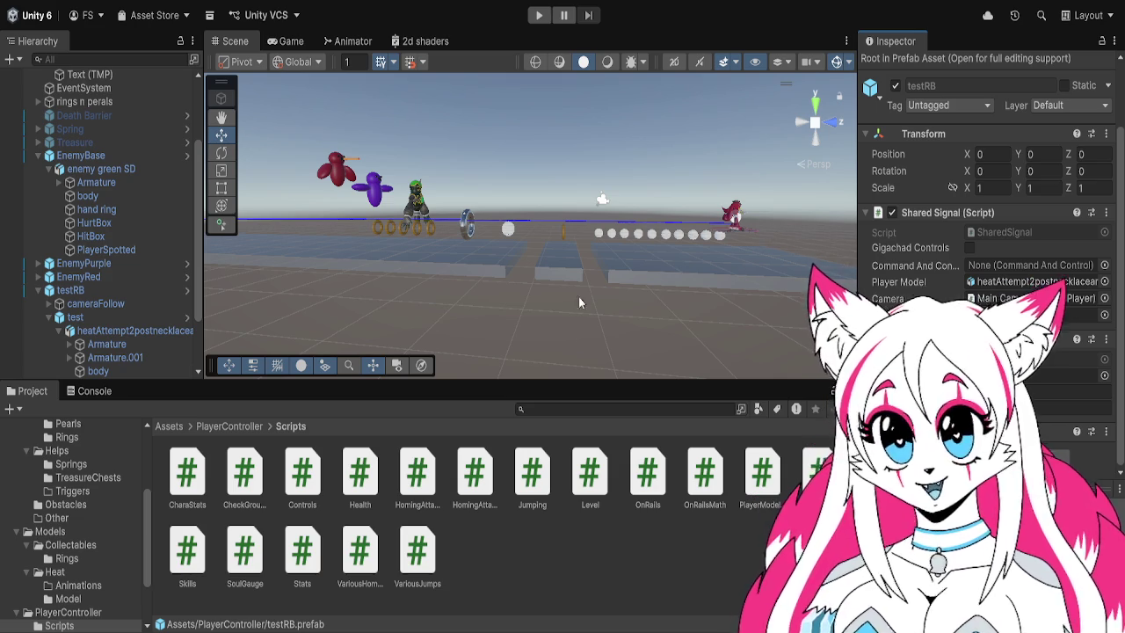
{"action": "scroll", "coordinate": [140, 346], "scroll_direction": "down", "scroll_amount": 3}
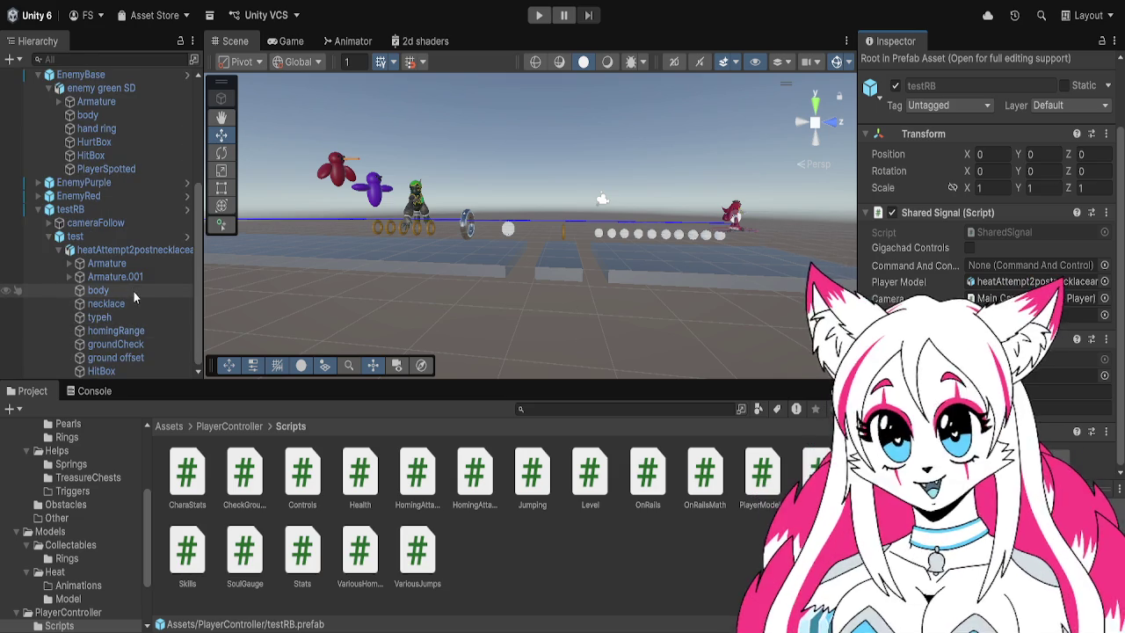
{"action": "left_click", "coordinate": [134, 249]}
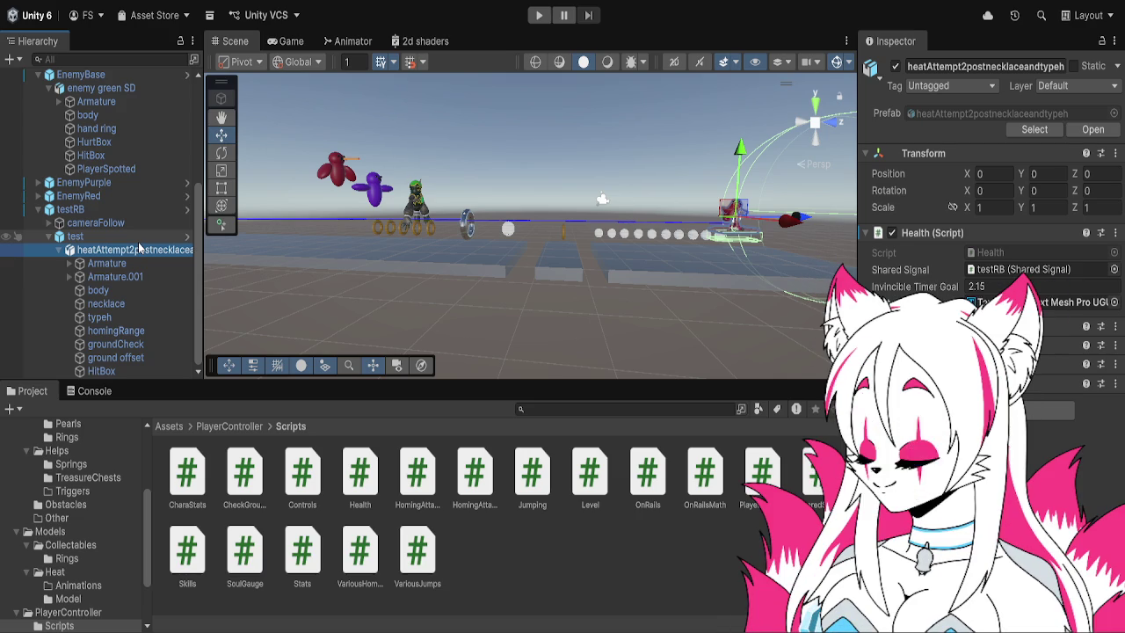
{"action": "key", "text": "Up"}
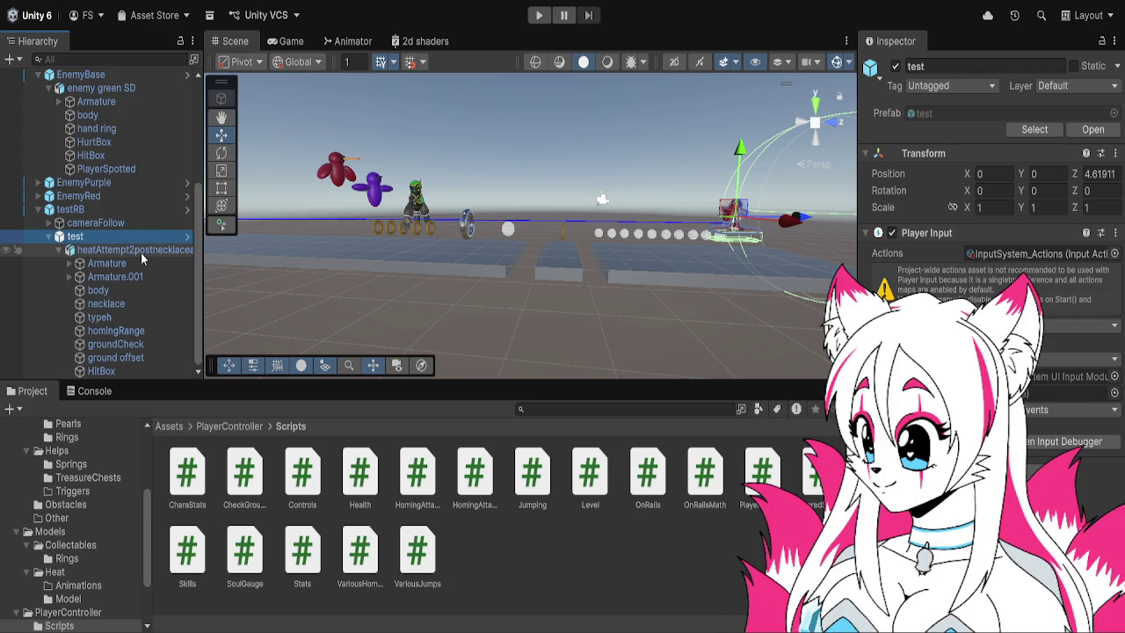
- Review the test object's CryBaby Mode Controller and Keyboard event lists in Player Input
{"action": "scroll", "coordinate": [984, 219], "scroll_direction": "down", "scroll_amount": 5}
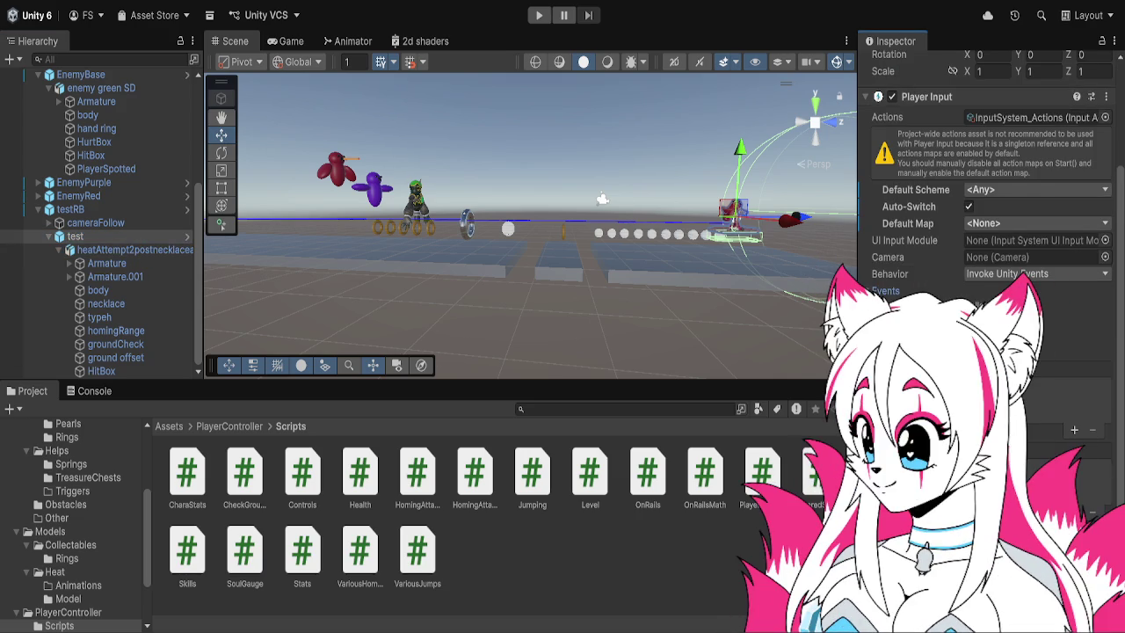
{"action": "scroll", "coordinate": [985, 220], "scroll_direction": "down", "scroll_amount": 3}
{"action": "scroll", "coordinate": [967, 220], "scroll_direction": "down", "scroll_amount": 3}
{"action": "scroll", "coordinate": [967, 220], "scroll_direction": "up", "scroll_amount": 3}
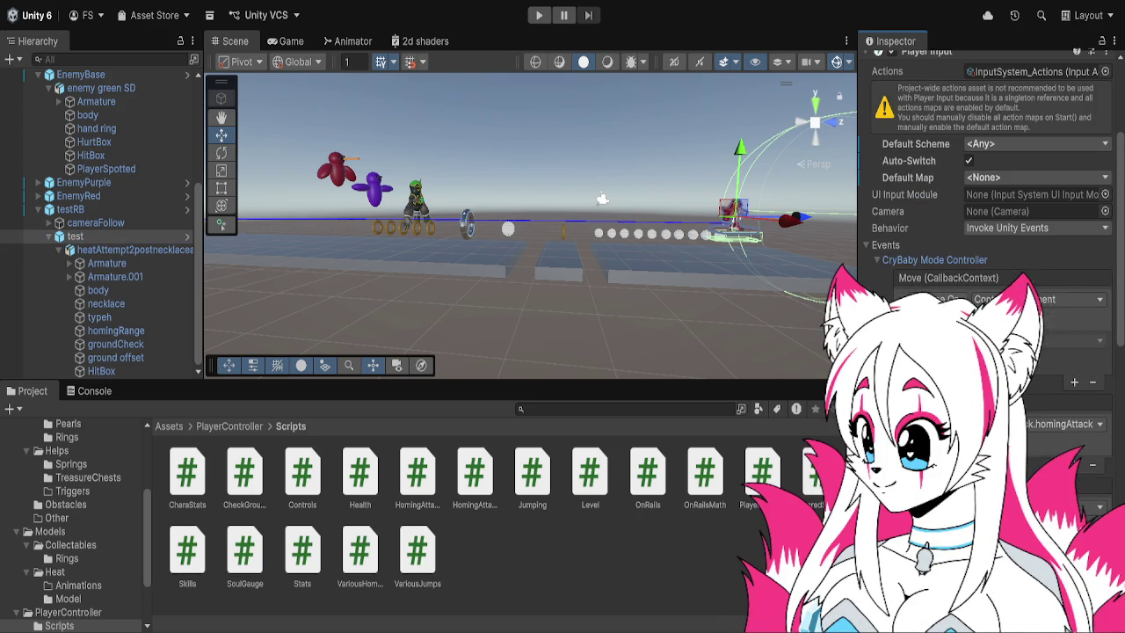
{"action": "left_click", "coordinate": [916, 279]}
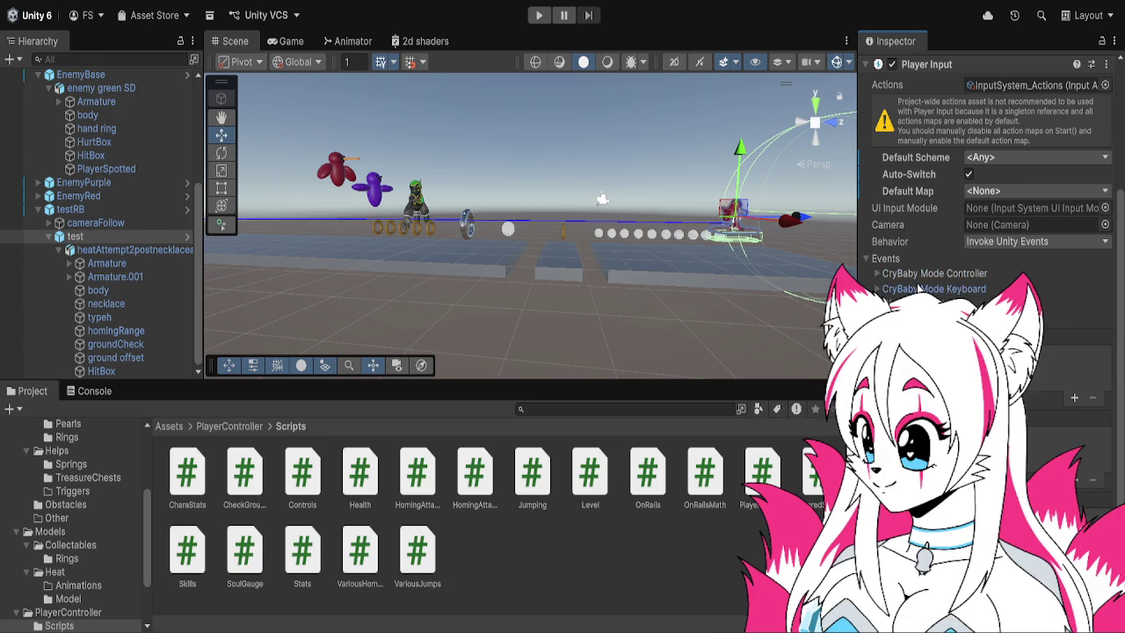
{"action": "left_click", "coordinate": [916, 286]}
{"action": "scroll", "coordinate": [920, 288], "scroll_direction": "down", "scroll_amount": 4}
{"action": "scroll", "coordinate": [920, 289], "scroll_direction": "up", "scroll_amount": 2}
{"action": "scroll", "coordinate": [919, 289], "scroll_direction": "up", "scroll_amount": 2}
{"action": "left_click", "coordinate": [923, 255]}
- Collapse the Player Input component and select the player model to view its Health script
{"action": "scroll", "coordinate": [895, 267], "scroll_direction": "up", "scroll_amount": 4}
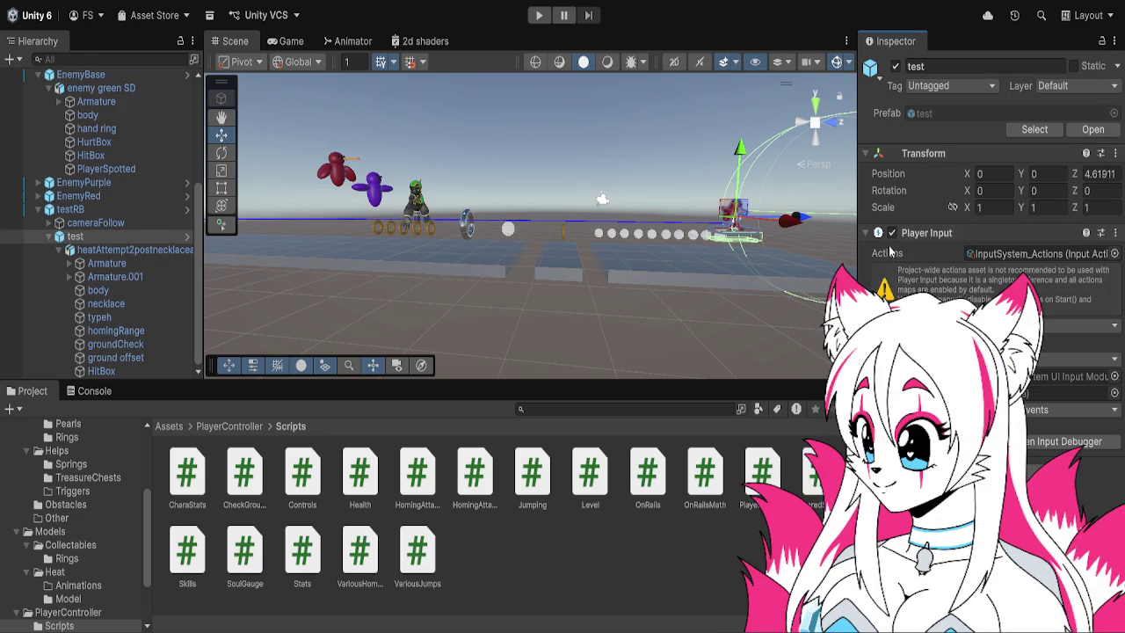
{"action": "left_click", "coordinate": [923, 232]}
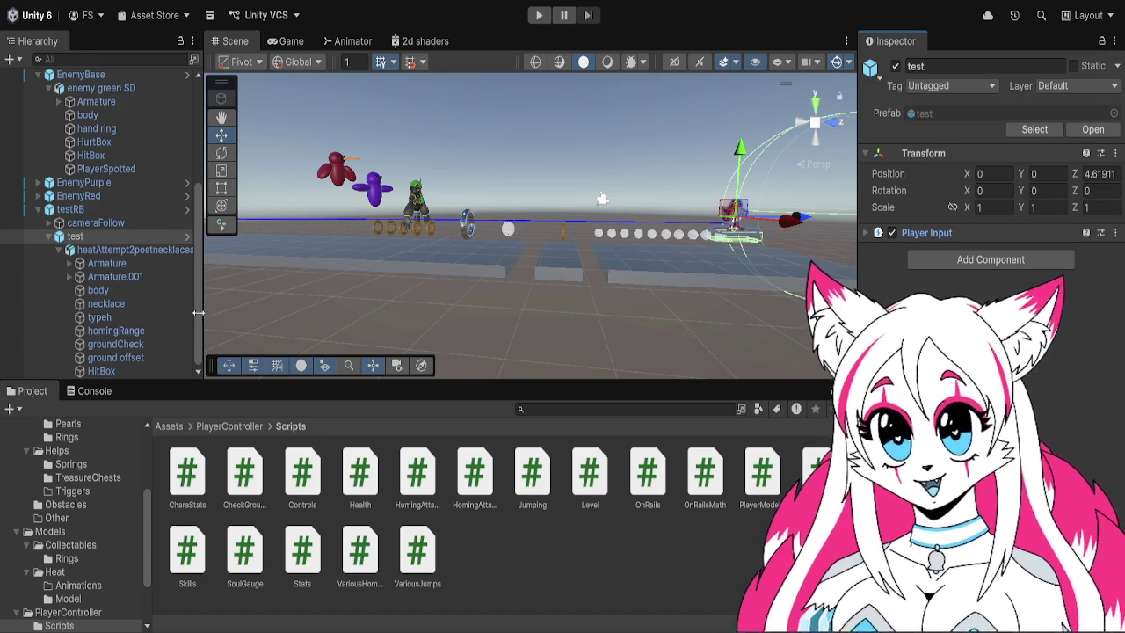
{"action": "left_click", "coordinate": [161, 260]}
{"action": "left_click", "coordinate": [163, 254]}
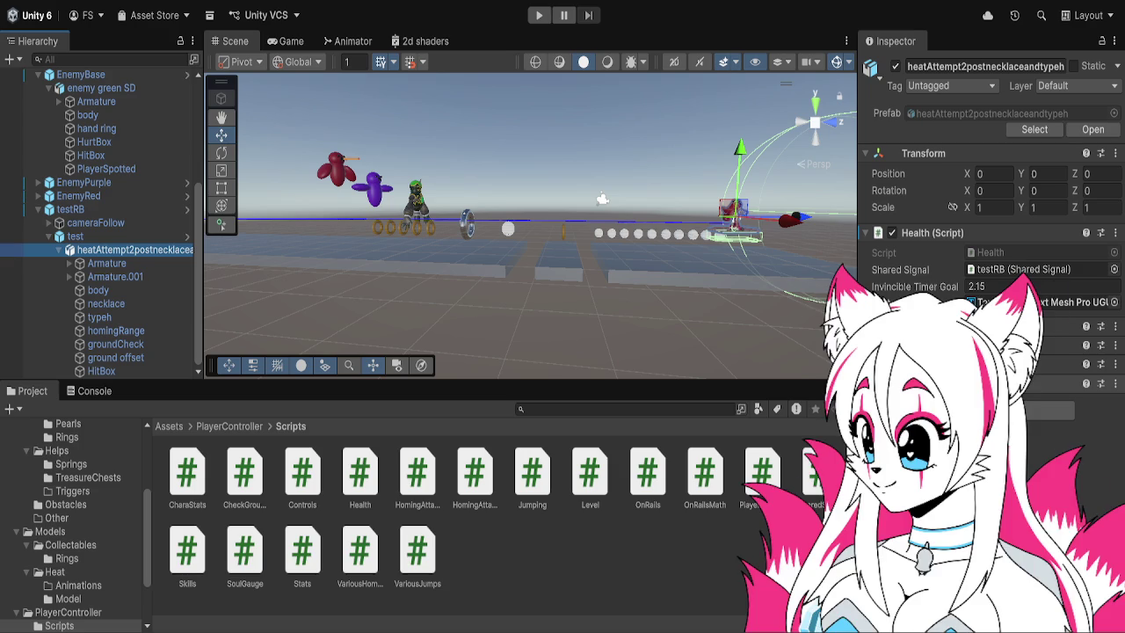
- Expand the player model's Homing Attack component, then switch to HomingAttack.cs in Visual Studio
{"action": "left_click", "coordinate": [1068, 383]}
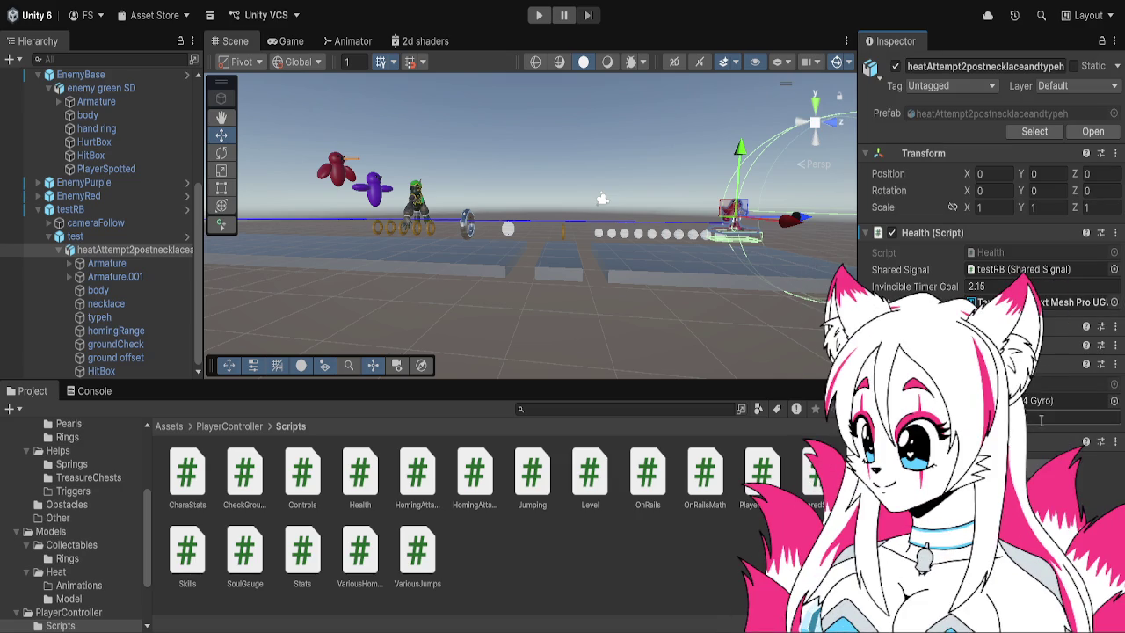
{"action": "scroll", "coordinate": [1058, 434], "scroll_direction": "down", "scroll_amount": 1}
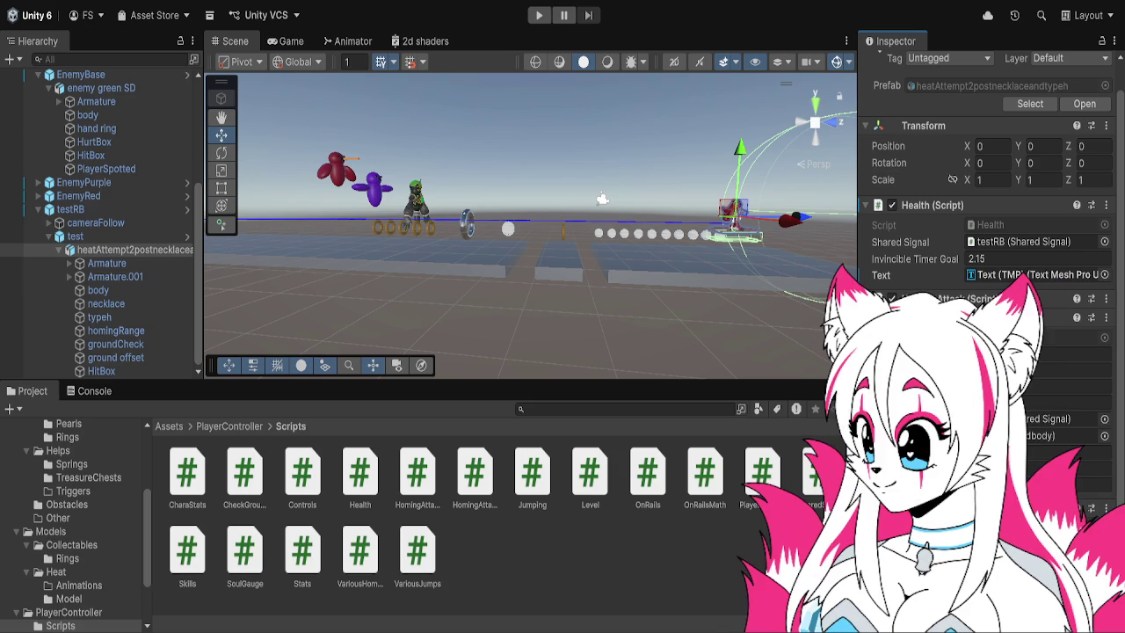
{"action": "key", "text": "alt+Tab"}
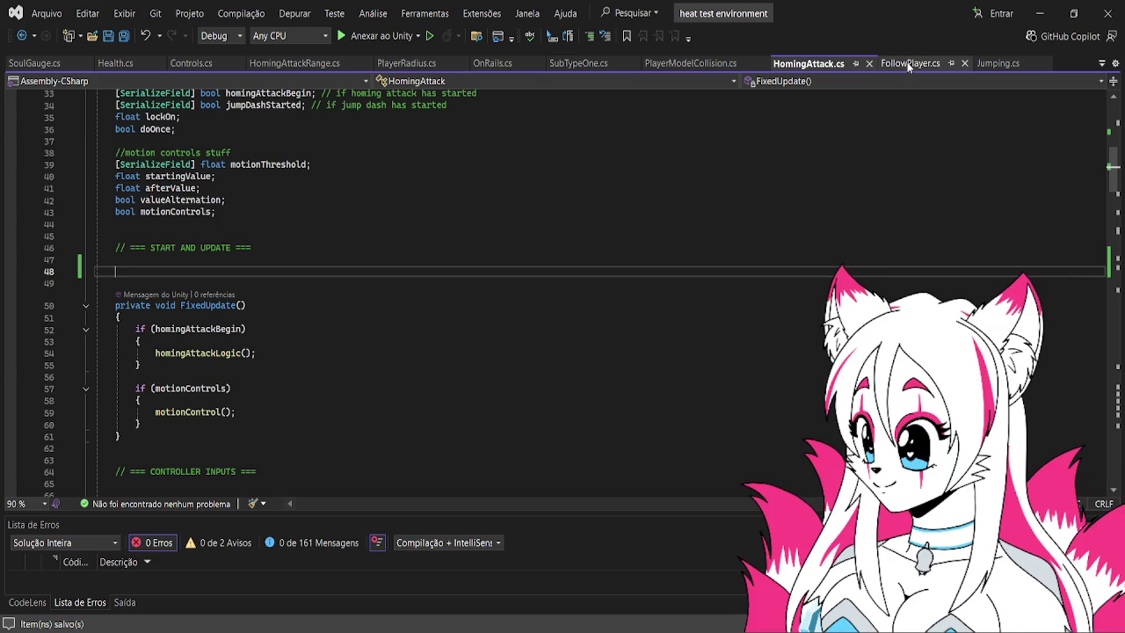
- Read through PlayerModelCollision.cs collision code, glancing at SubTypeOne, then return to Unity
{"action": "left_click", "coordinate": [728, 65]}
{"action": "scroll", "coordinate": [713, 219], "scroll_direction": "up", "scroll_amount": 10}
{"action": "scroll", "coordinate": [712, 220], "scroll_direction": "down", "scroll_amount": 20}
{"action": "scroll", "coordinate": [699, 209], "scroll_direction": "down", "scroll_amount": 2}
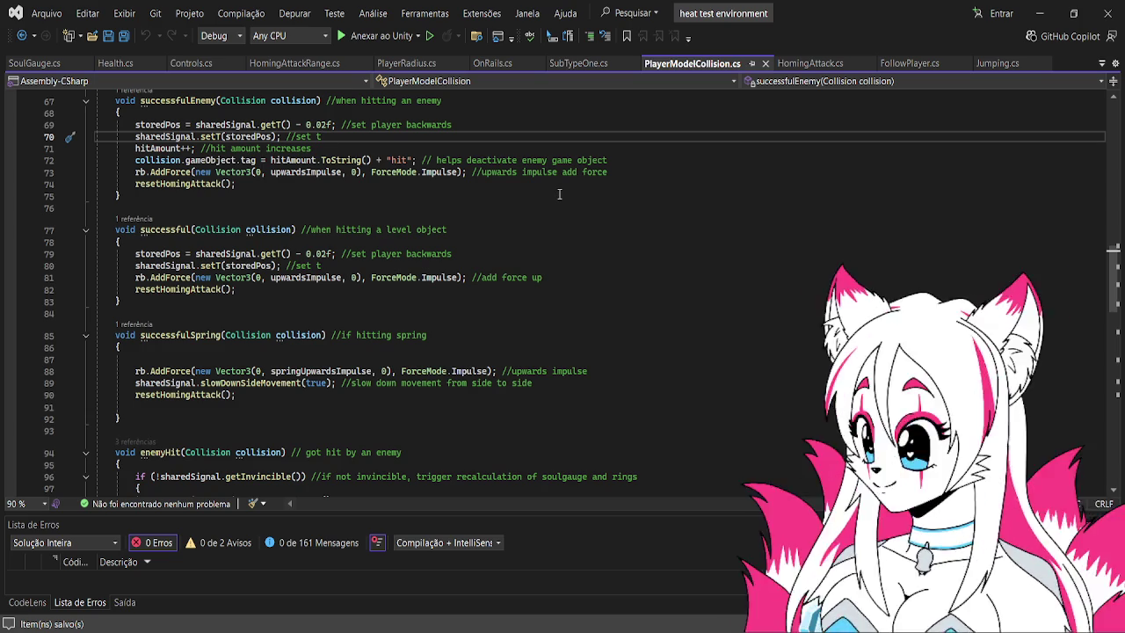
{"action": "left_click", "coordinate": [578, 64]}
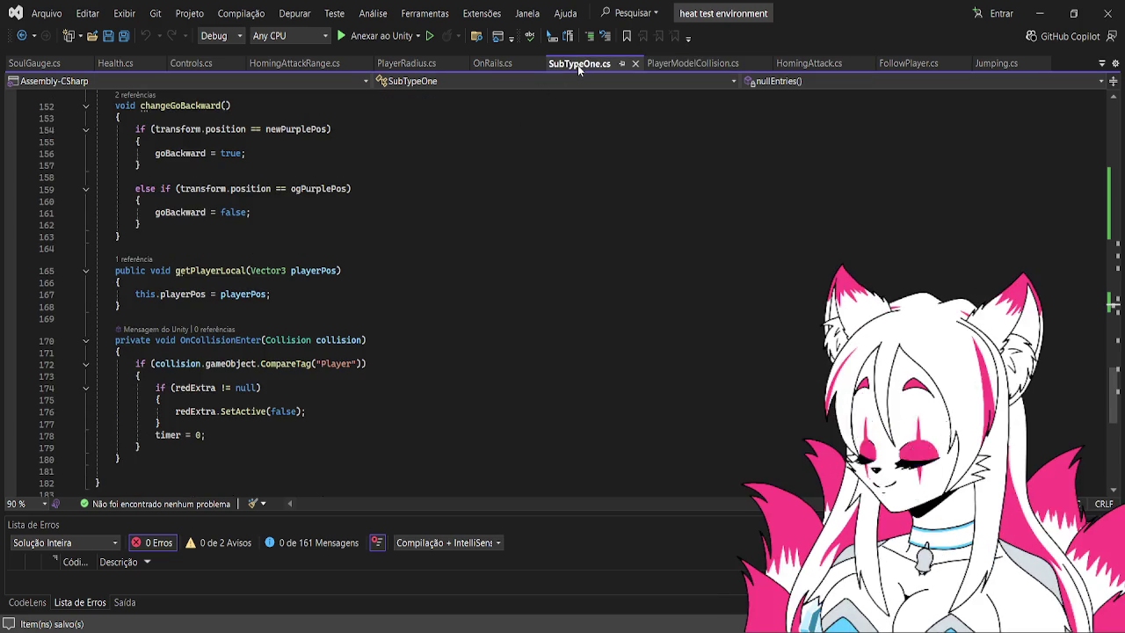
{"action": "left_click", "coordinate": [707, 65]}
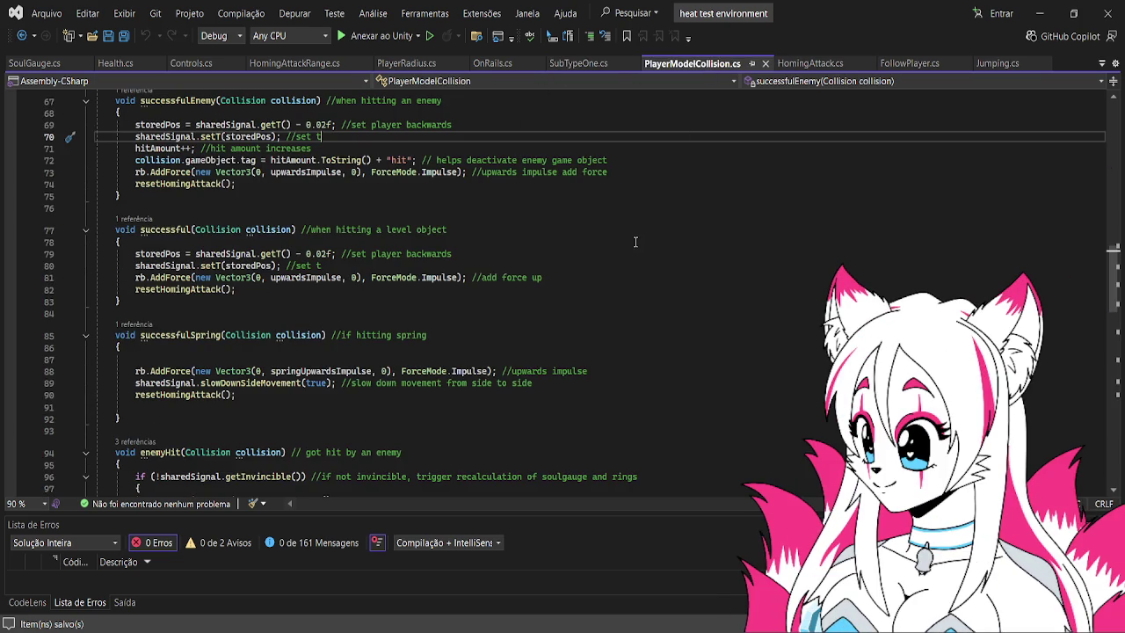
{"action": "scroll", "coordinate": [625, 454], "scroll_direction": "up", "scroll_amount": 18}
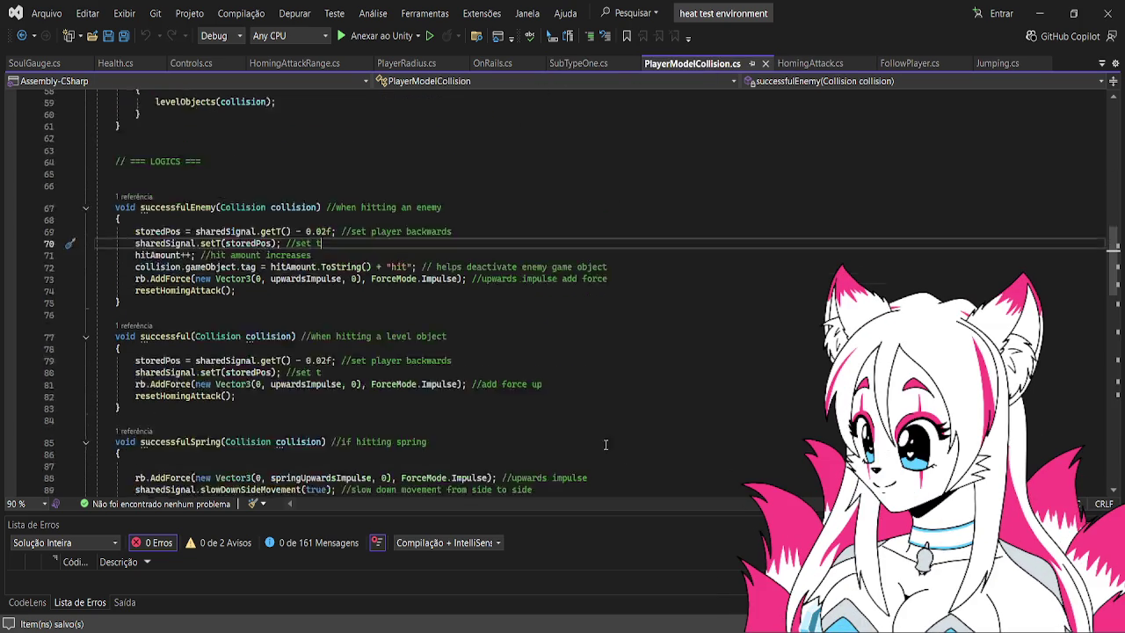
{"action": "scroll", "coordinate": [556, 424], "scroll_direction": "up", "scroll_amount": 2}
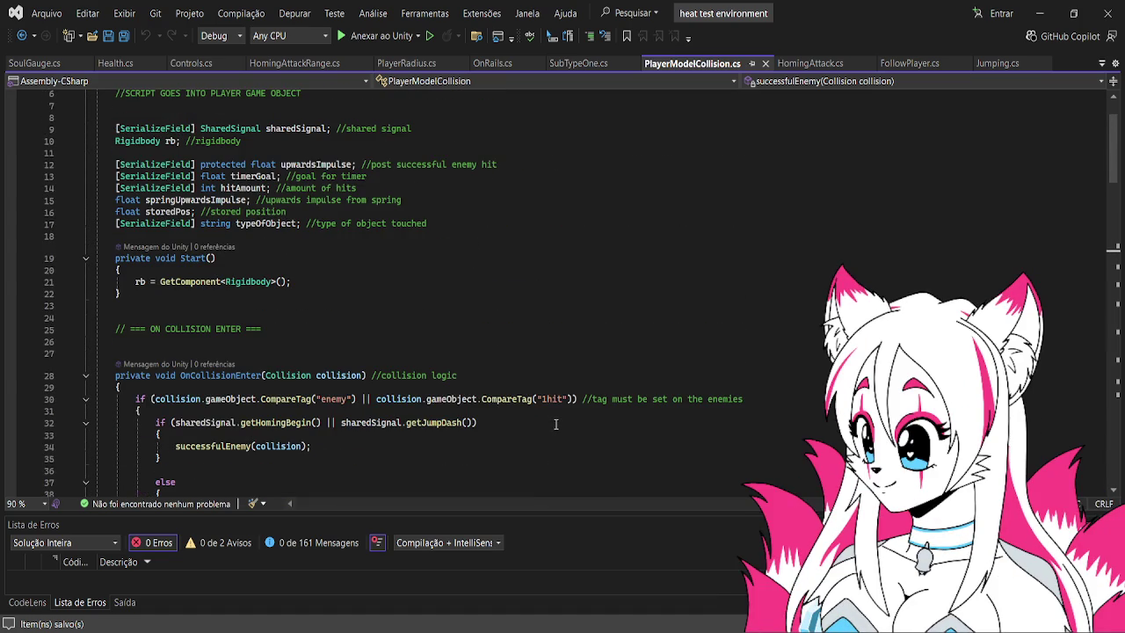
{"action": "scroll", "coordinate": [546, 418], "scroll_direction": "up", "scroll_amount": 2}
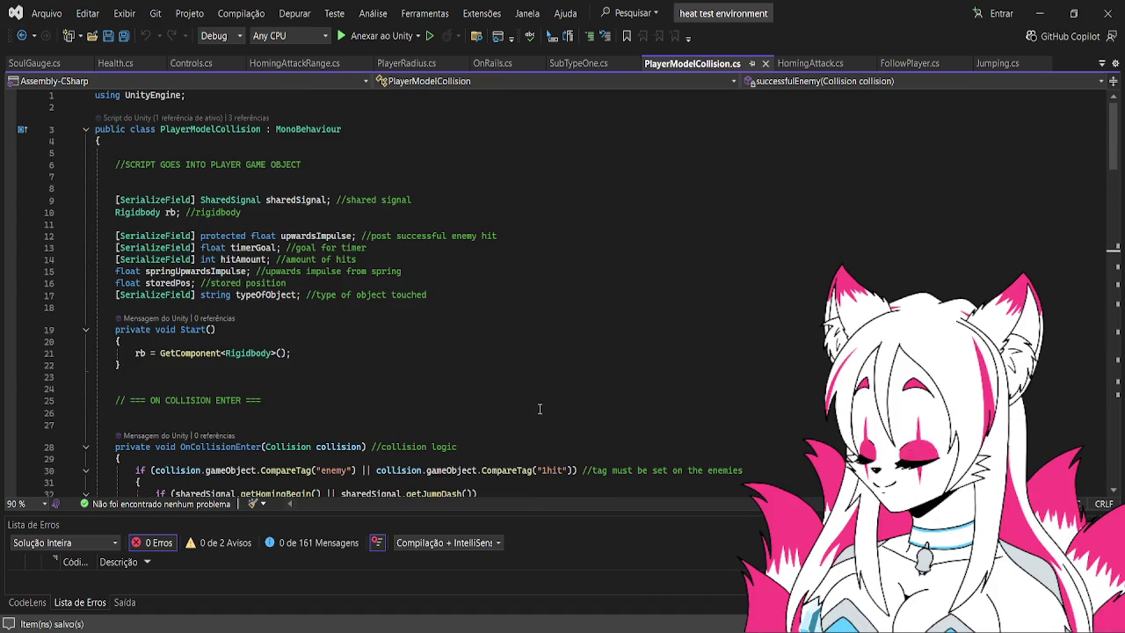
{"action": "scroll", "coordinate": [589, 386], "scroll_direction": "down", "scroll_amount": 7}
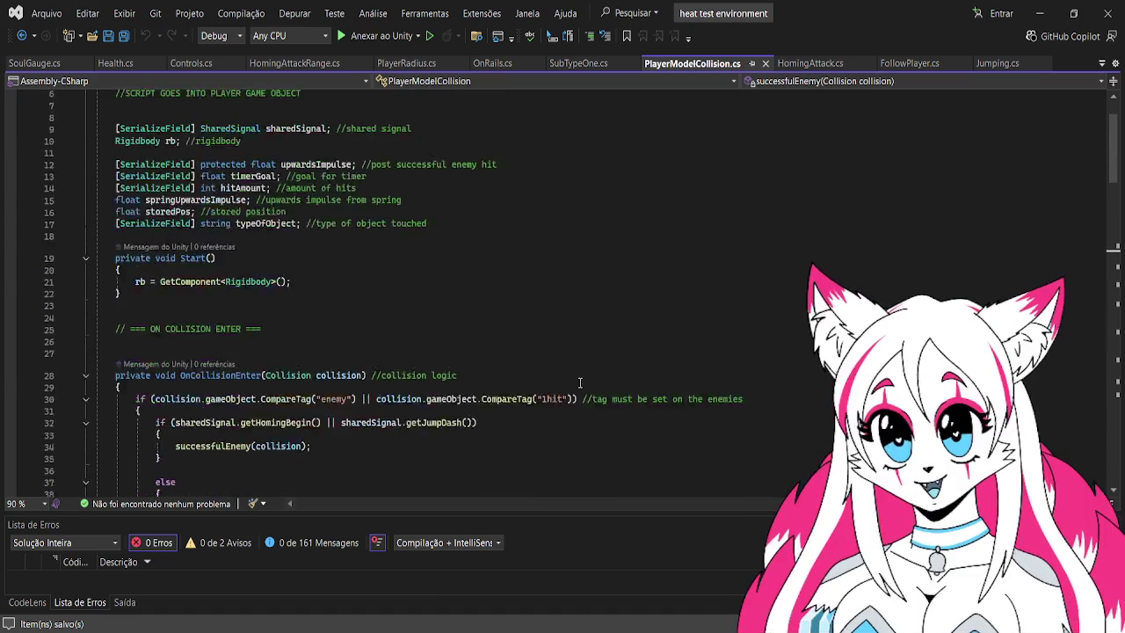
{"action": "scroll", "coordinate": [580, 382], "scroll_direction": "down", "scroll_amount": 2}
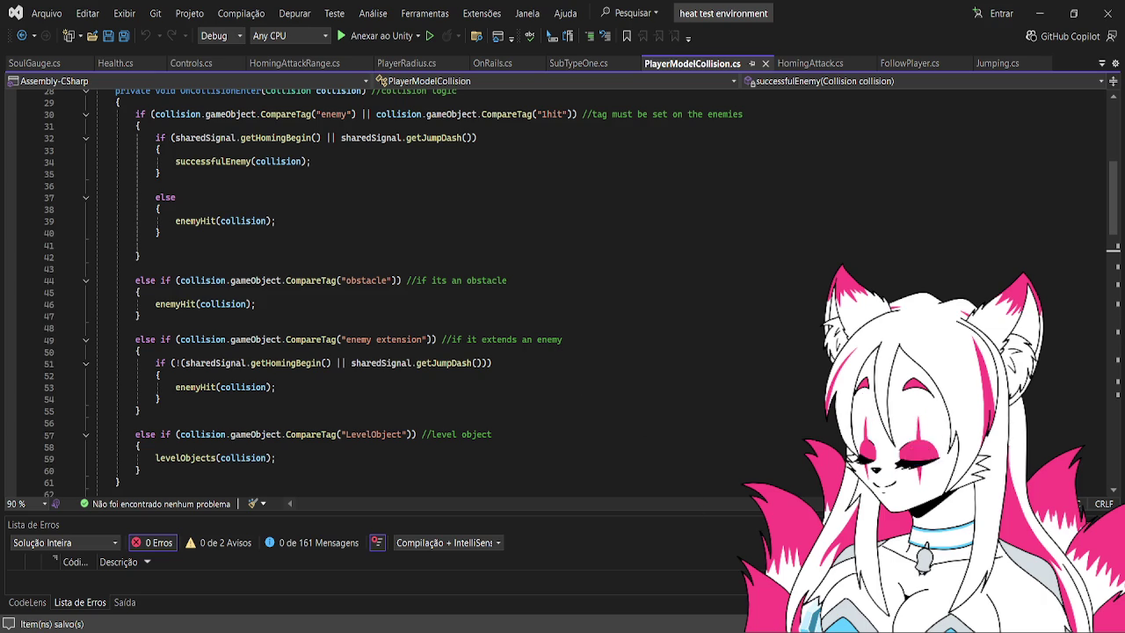
{"action": "key", "text": "alt+Tab"}
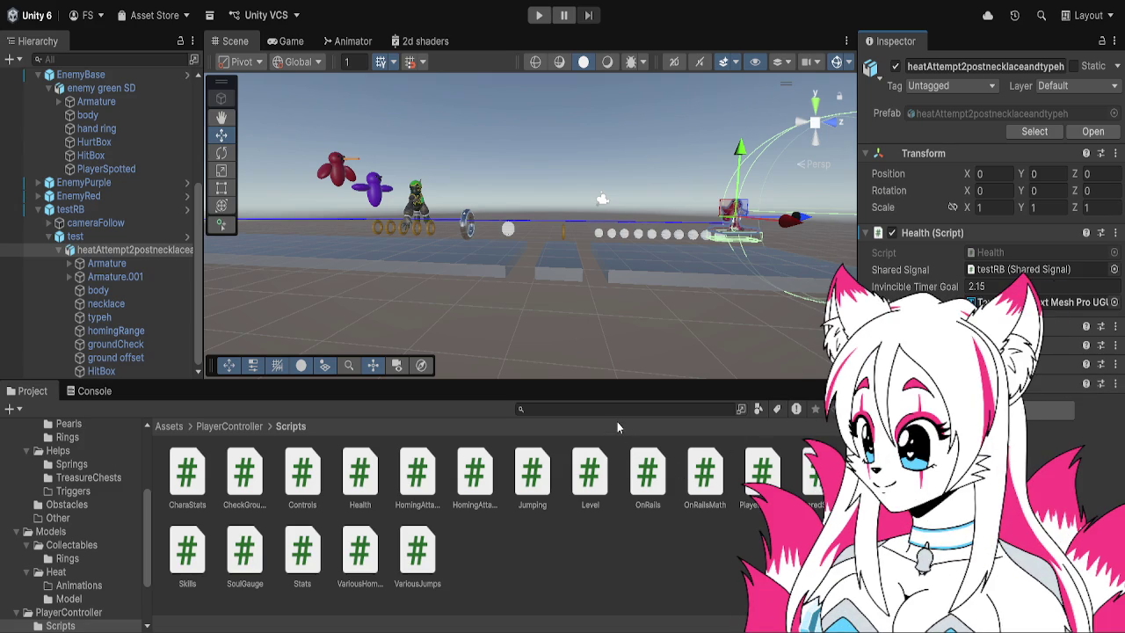
- Navigate to Assets/EnemyBehaviour/BasicEnemies and open the EnemyBase prefab
{"action": "left_click", "coordinate": [225, 426]}
{"action": "left_click", "coordinate": [176, 425]}
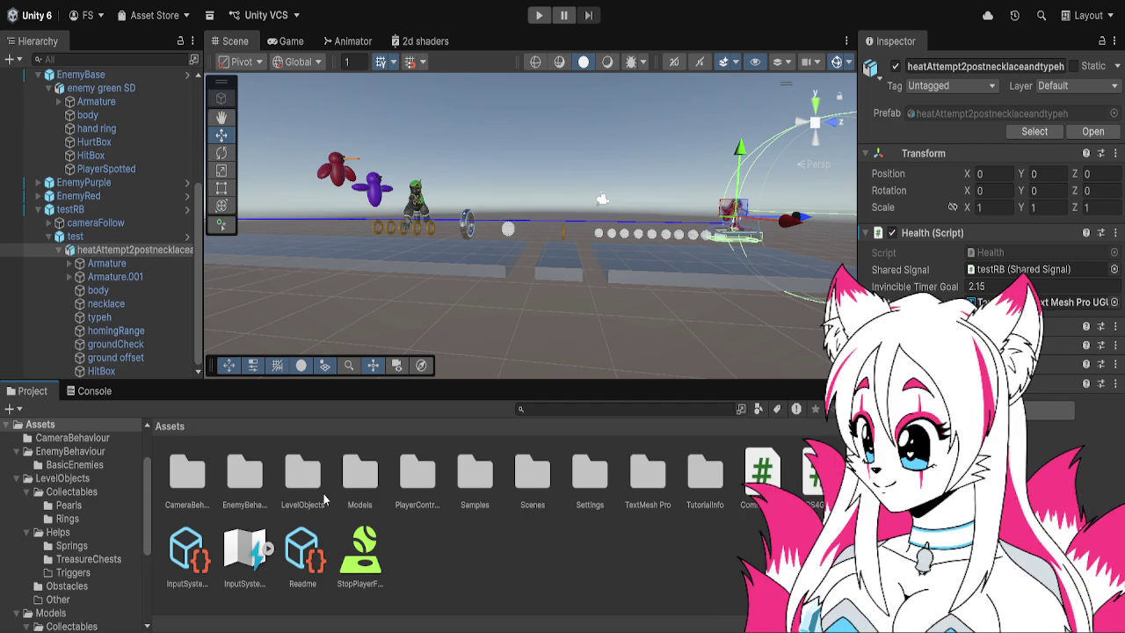
{"action": "left_click", "coordinate": [258, 486]}
{"action": "double_click", "coordinate": [259, 484]}
{"action": "left_click", "coordinate": [258, 485]}
{"action": "double_click", "coordinate": [187, 475]}
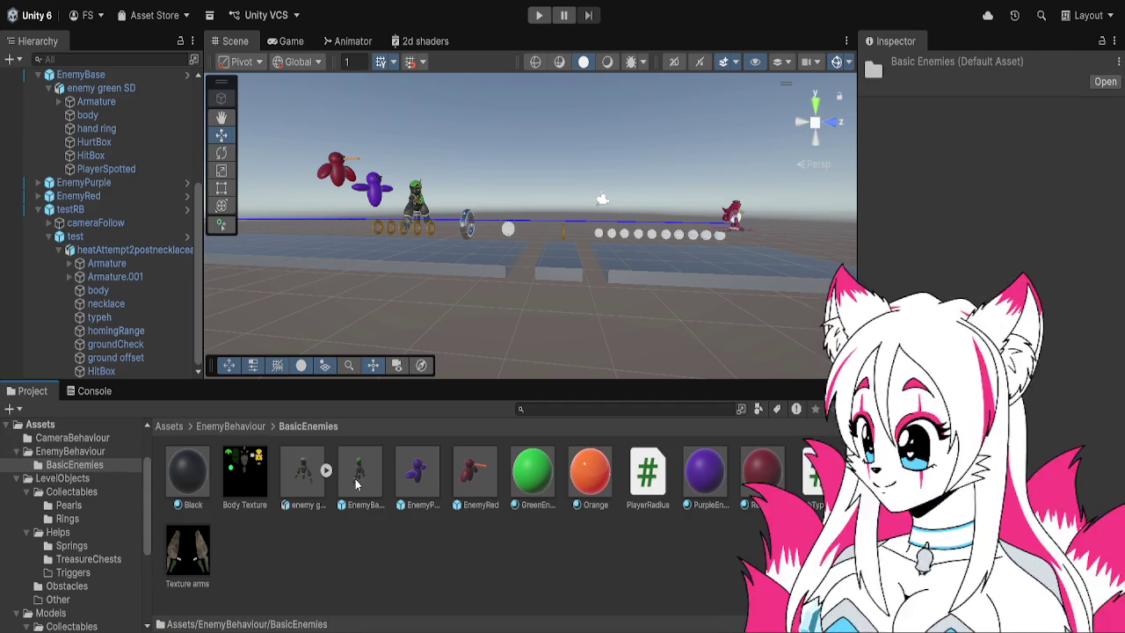
{"action": "double_click", "coordinate": [359, 473]}
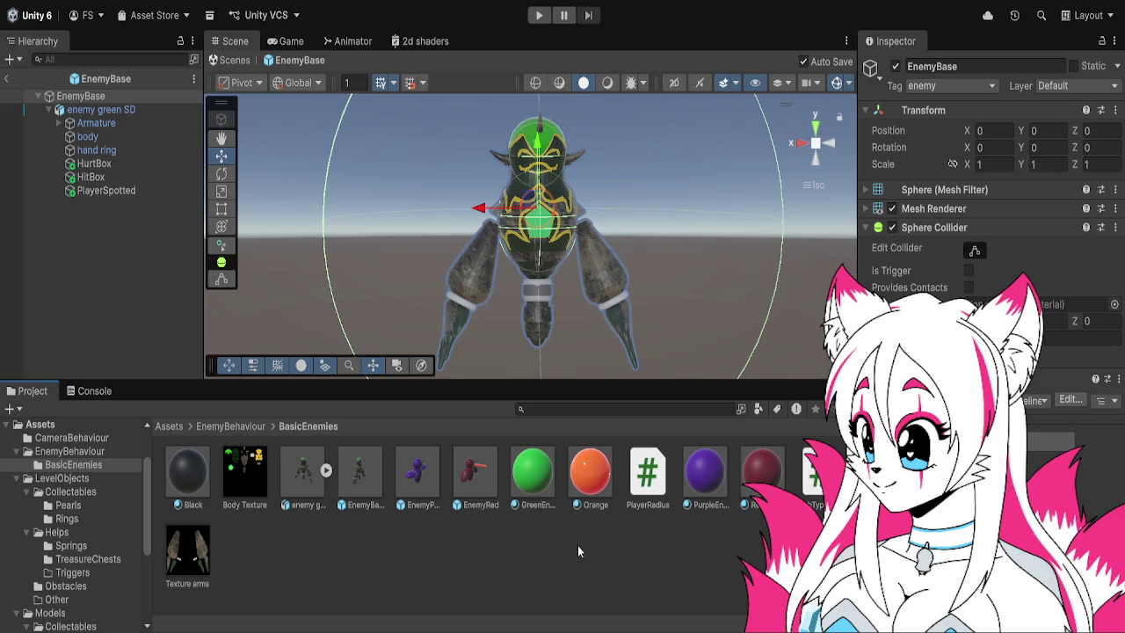
- Set enemy green SD's Rig Avatar Definition to Create From This Model and apply
{"action": "left_click", "coordinate": [314, 466]}
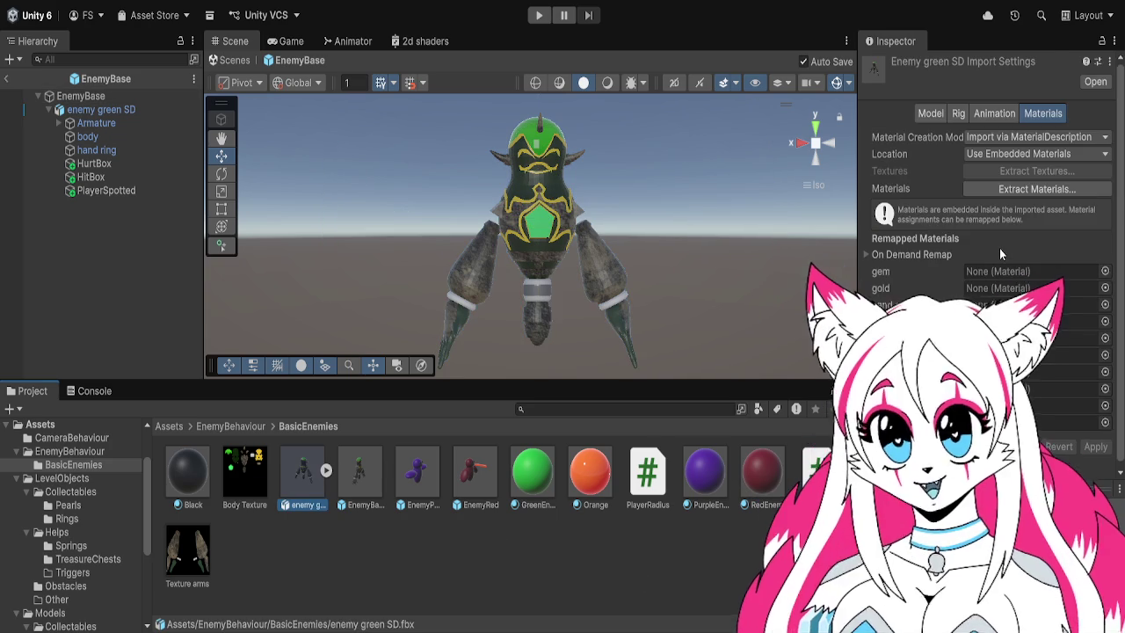
{"action": "left_click", "coordinate": [958, 115]}
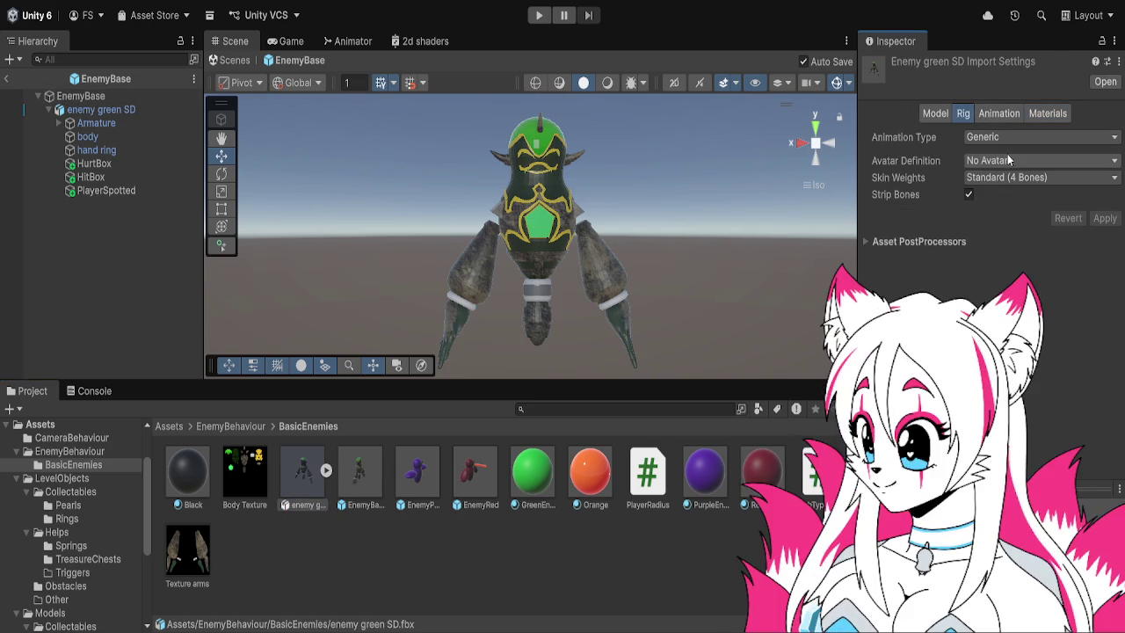
{"action": "left_click", "coordinate": [936, 115]}
{"action": "left_click", "coordinate": [965, 118]}
{"action": "left_click", "coordinate": [933, 154]}
{"action": "left_click", "coordinate": [984, 160]}
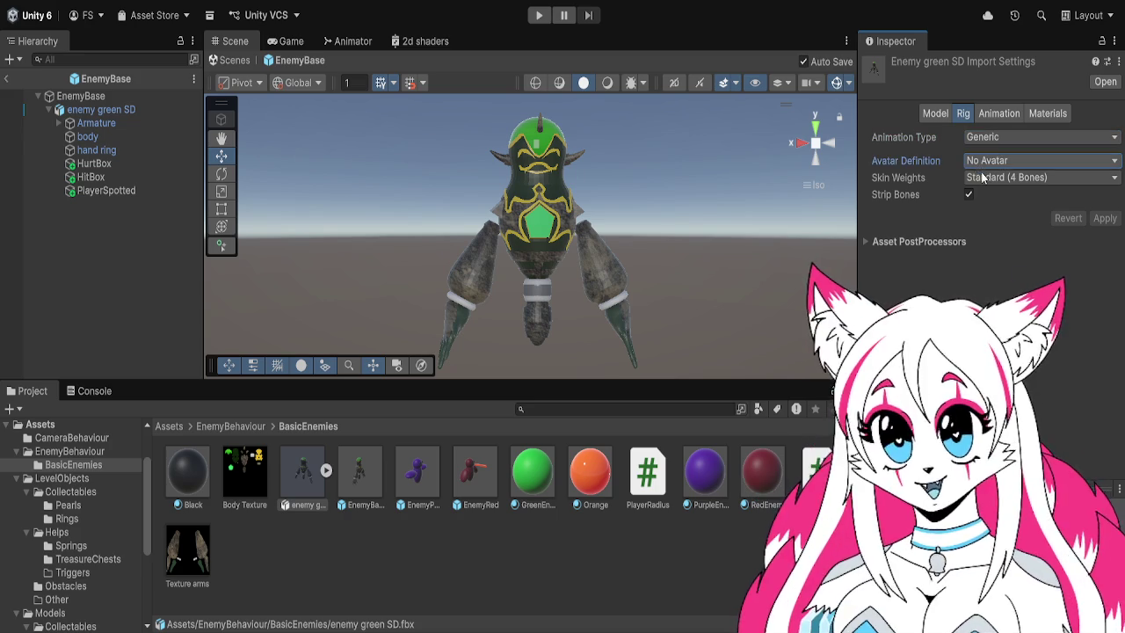
{"action": "left_click", "coordinate": [987, 189]}
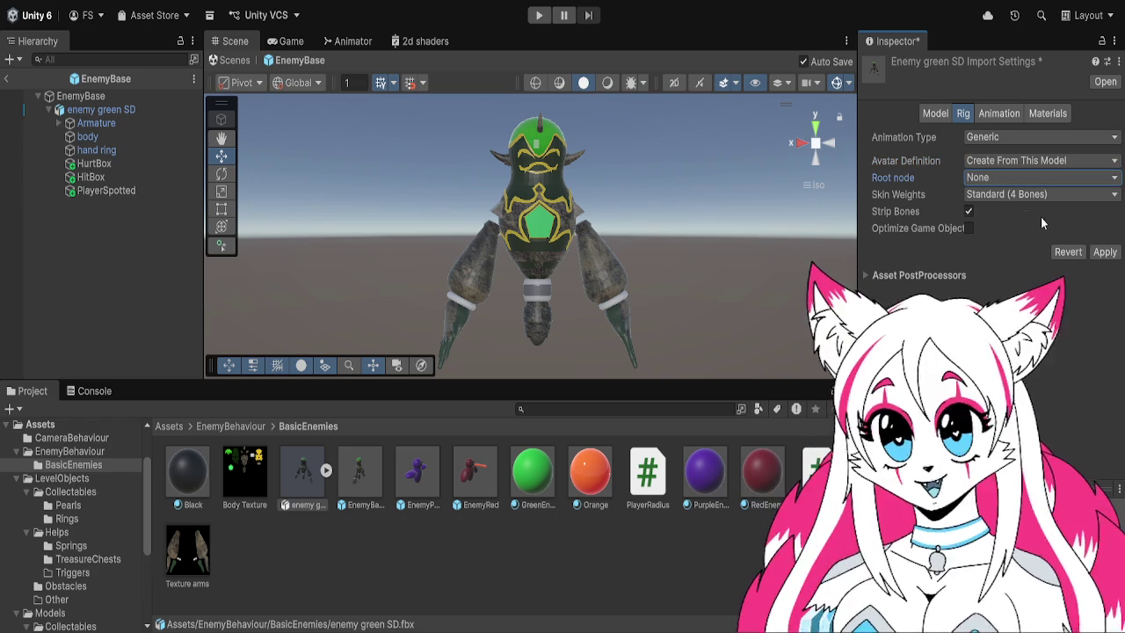
{"action": "left_click", "coordinate": [1093, 252]}
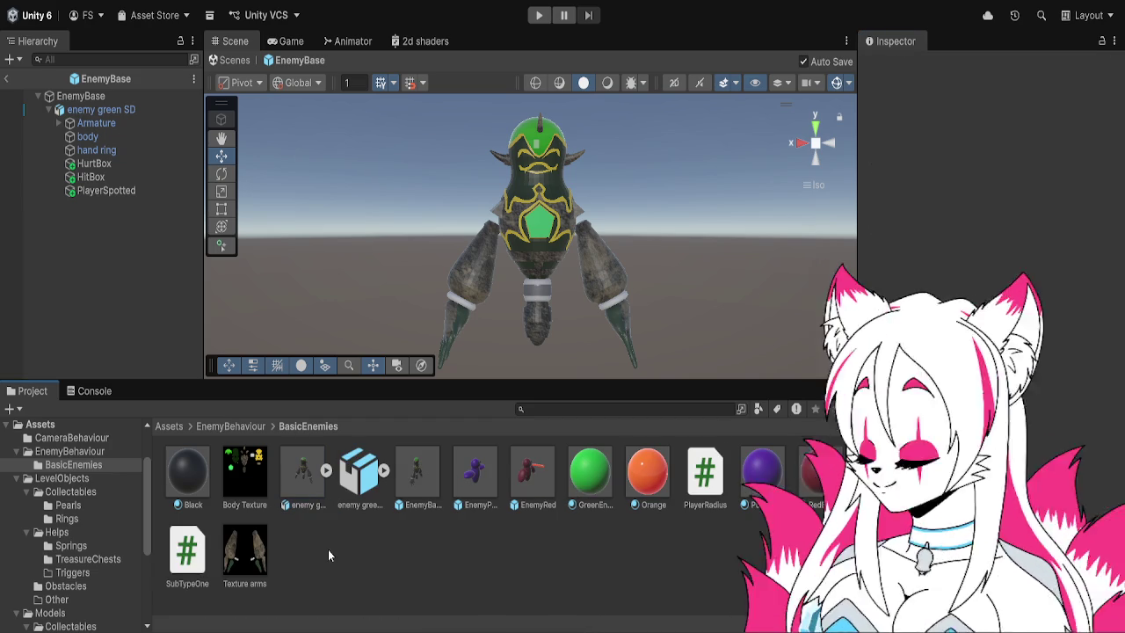
{"action": "left_click", "coordinate": [345, 502]}
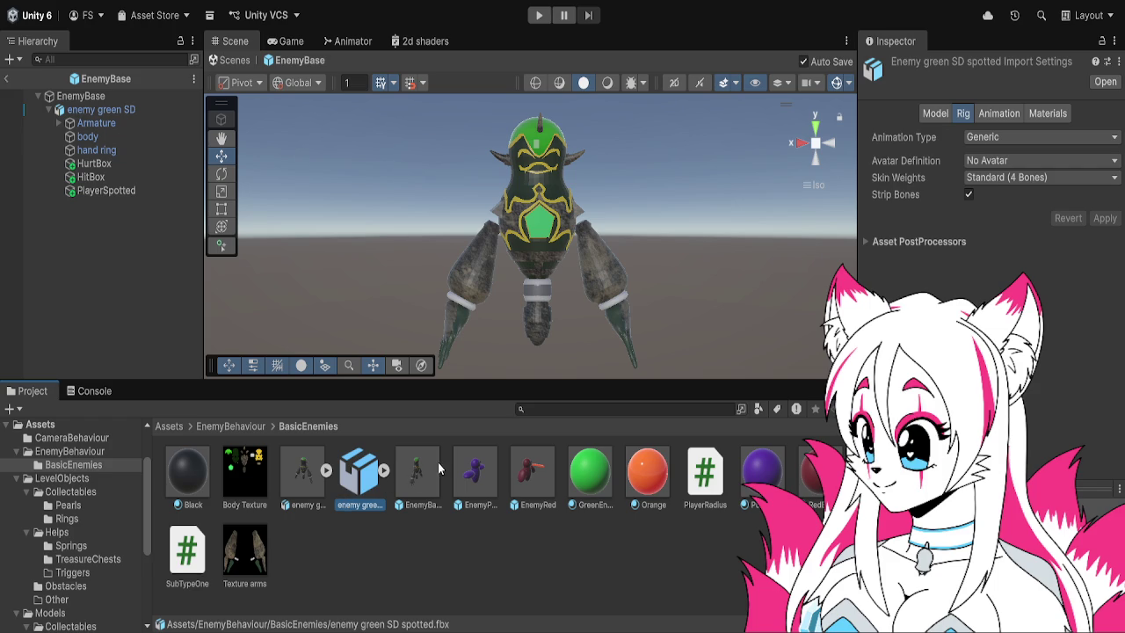
- Browse the spotted enemy model's Animation, Rig and Model import tabs
{"action": "left_click", "coordinate": [387, 469]}
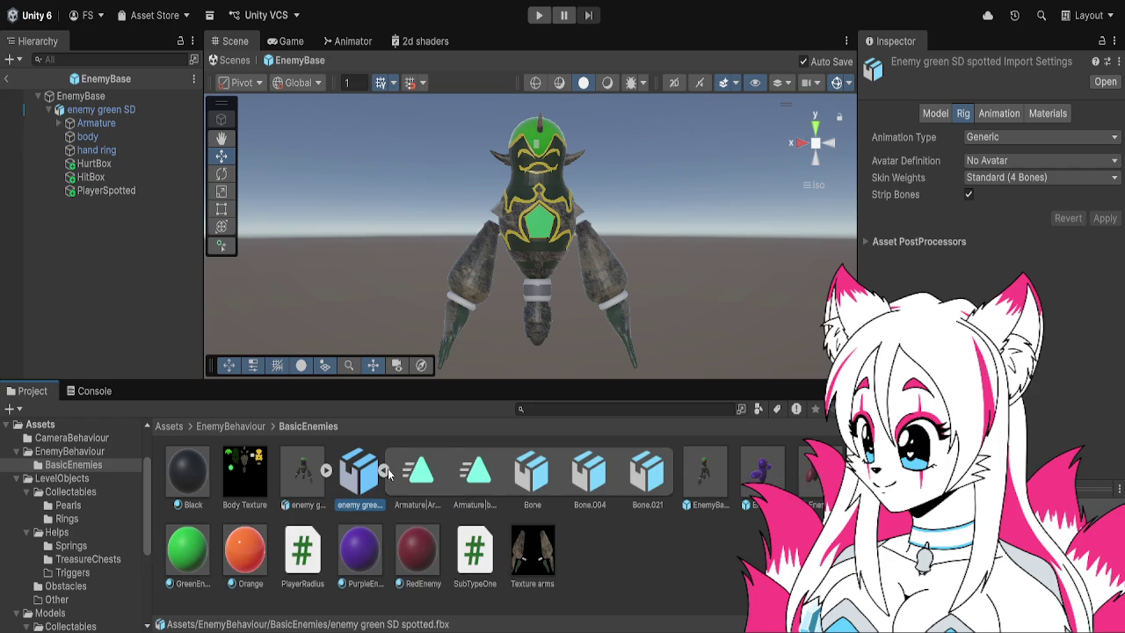
{"action": "left_click", "coordinate": [387, 468]}
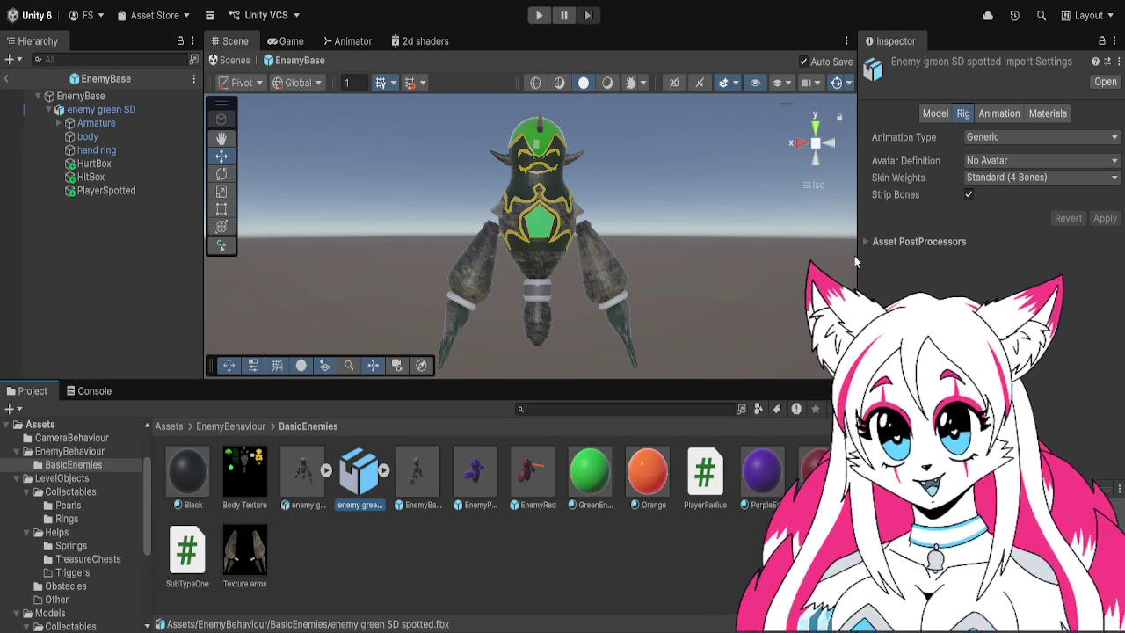
{"action": "left_click", "coordinate": [988, 112]}
{"action": "left_click", "coordinate": [963, 112]}
{"action": "left_click", "coordinate": [937, 113]}
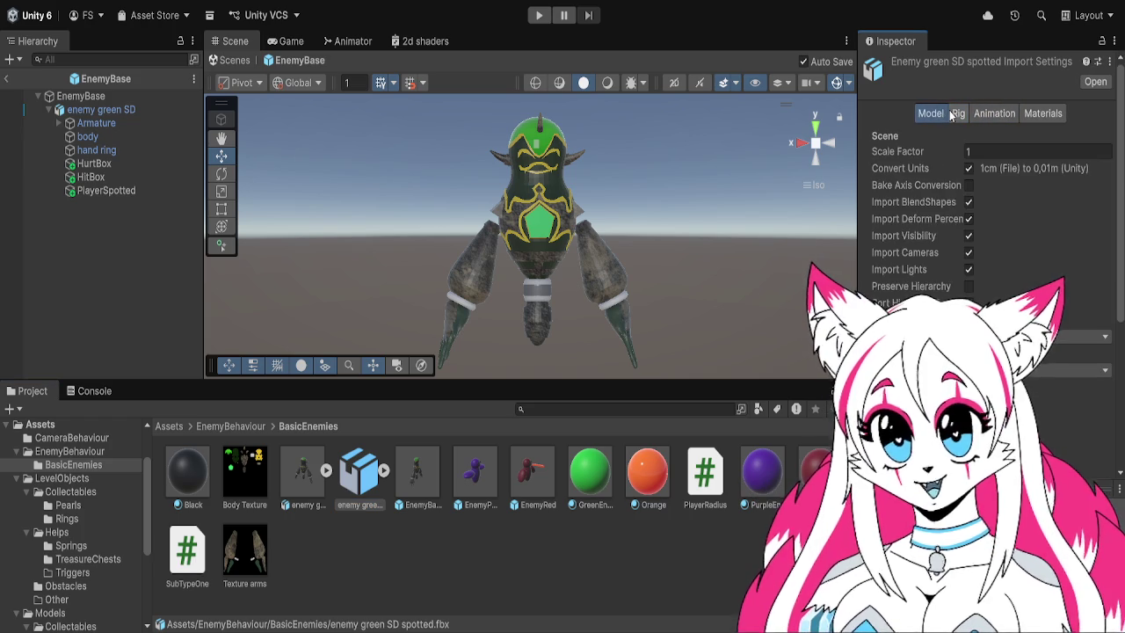
{"action": "left_click", "coordinate": [962, 112]}
{"action": "left_click", "coordinate": [980, 115]}
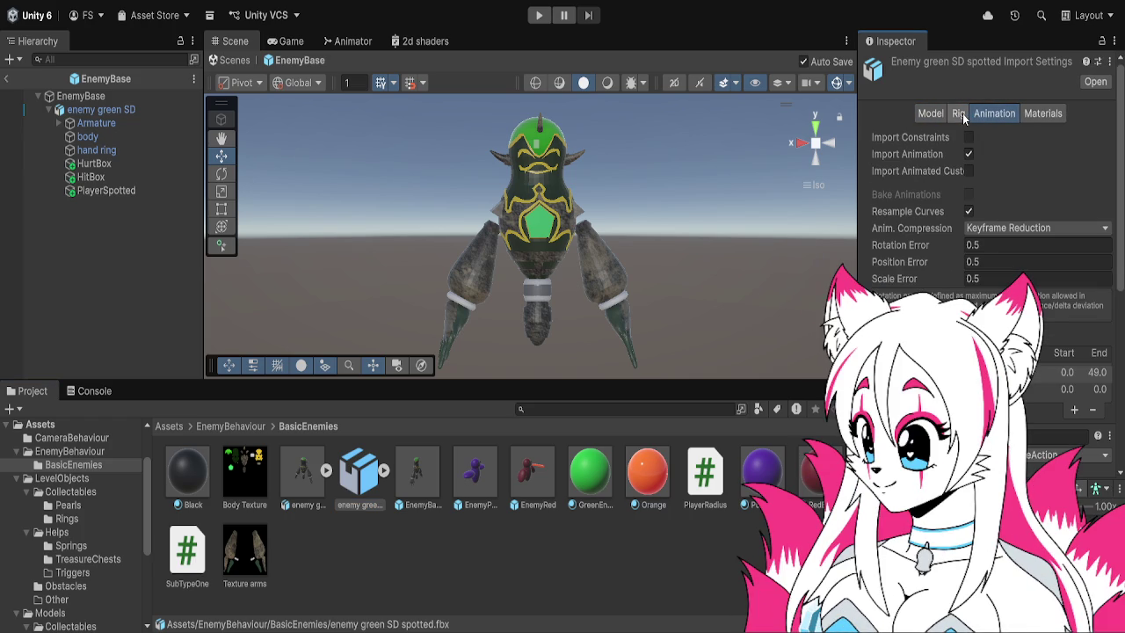
- Scroll through the spotted model's animation settings and slow the preview playback
{"action": "scroll", "coordinate": [963, 119], "scroll_direction": "down", "scroll_amount": 8}
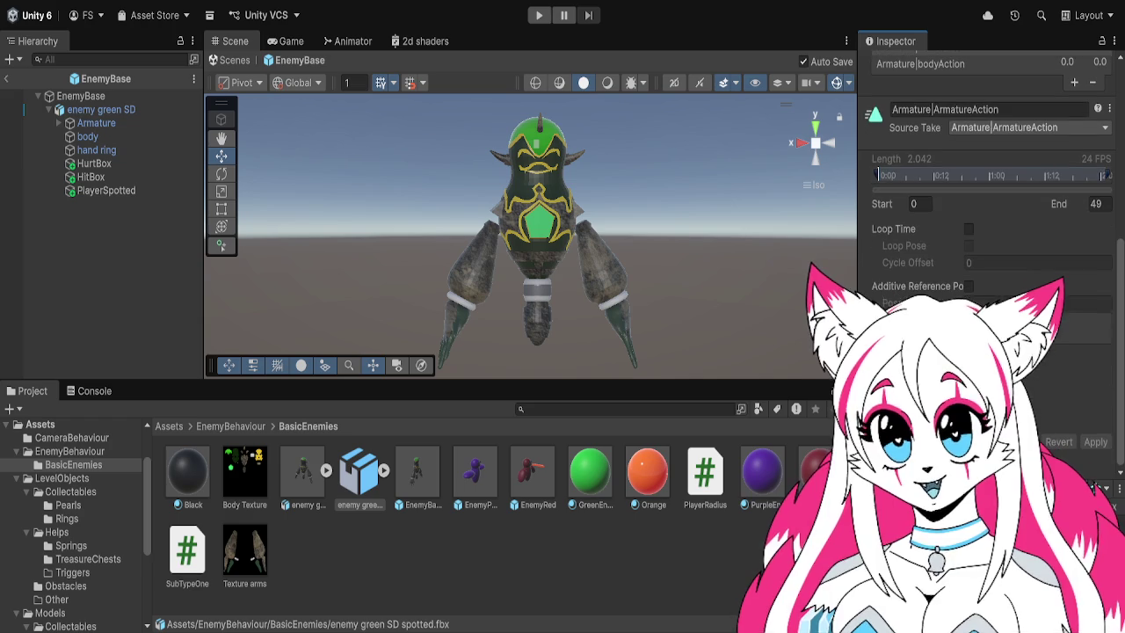
{"action": "scroll", "coordinate": [984, 176], "scroll_direction": "up", "scroll_amount": 5}
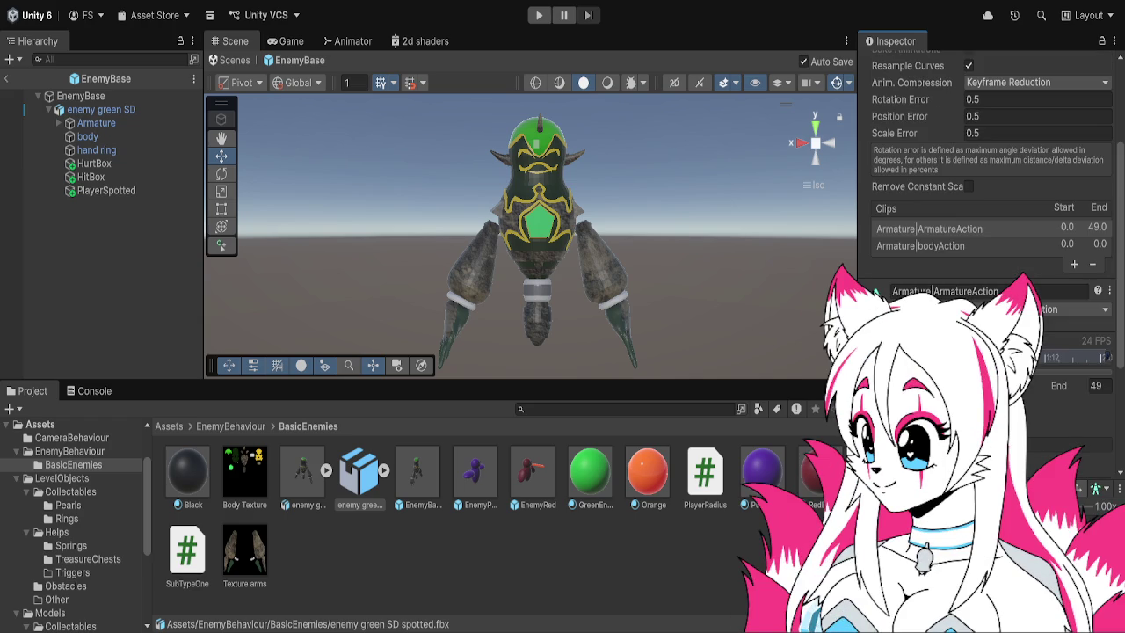
{"action": "scroll", "coordinate": [984, 175], "scroll_direction": "down", "scroll_amount": 3}
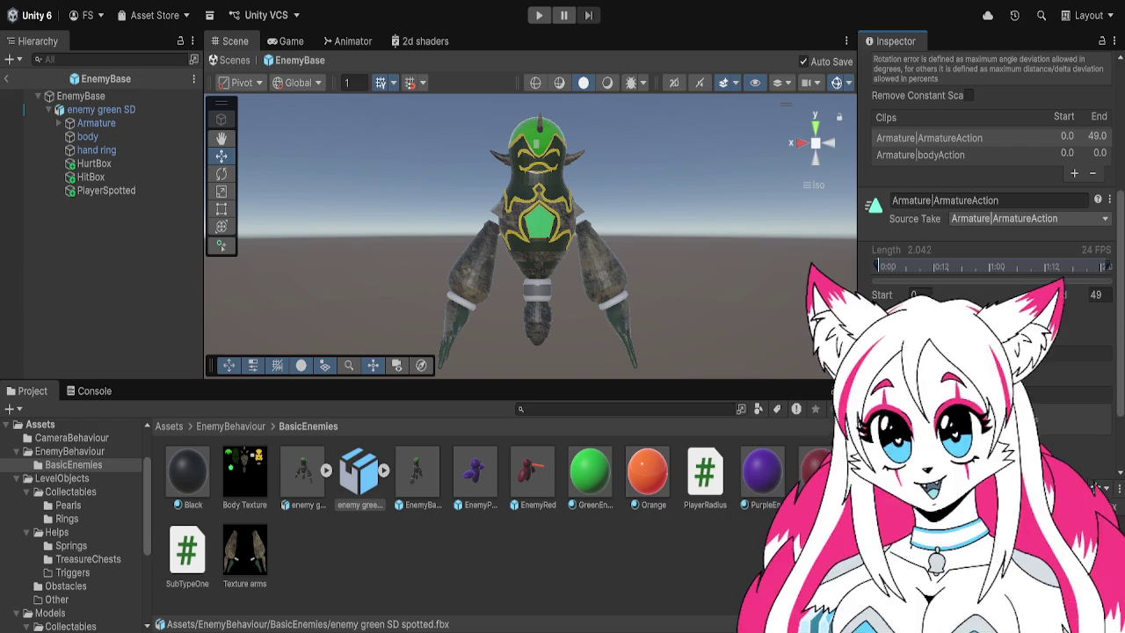
{"action": "scroll", "coordinate": [984, 220], "scroll_direction": "down", "scroll_amount": 2}
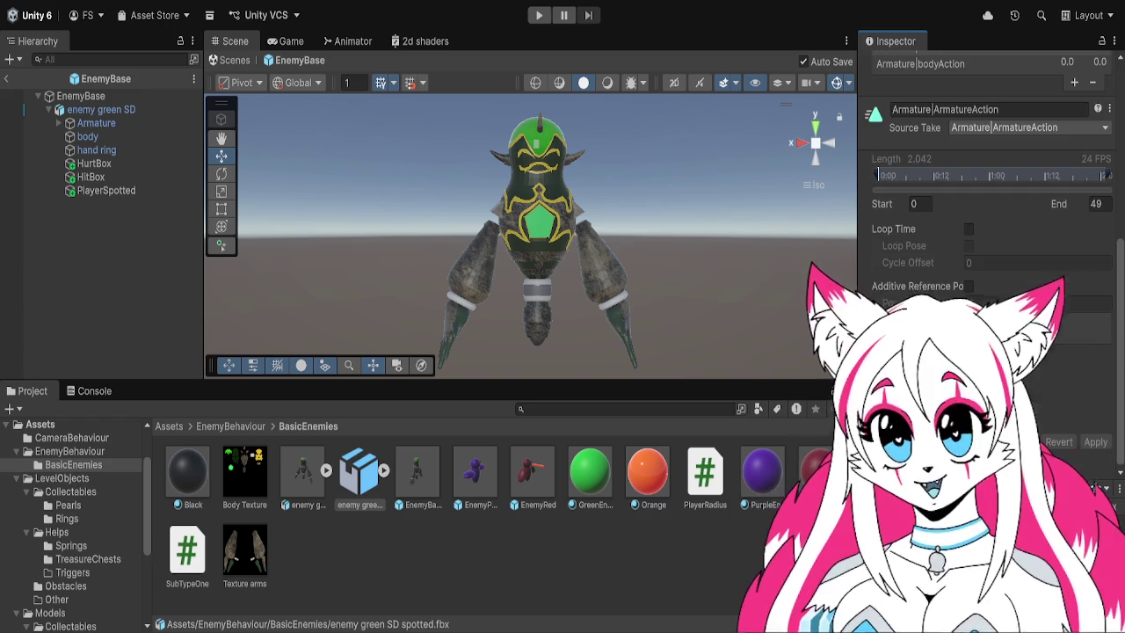
{"action": "scroll", "coordinate": [984, 219], "scroll_direction": "up", "scroll_amount": 3}
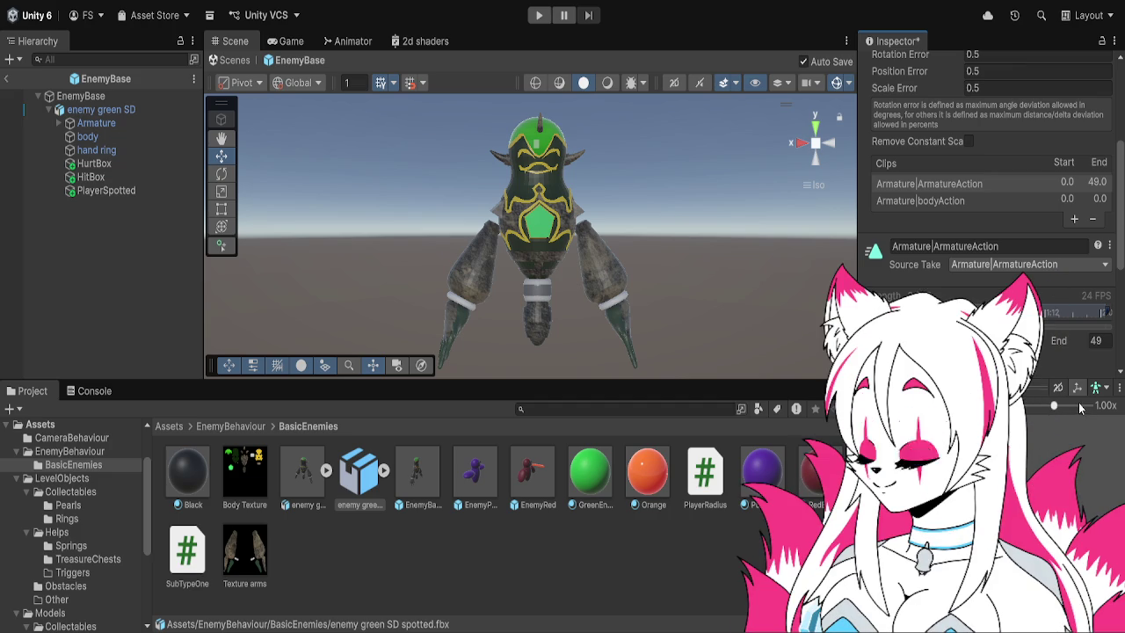
{"action": "mouse_move", "coordinate": [1074, 403]}
{"action": "left_mouse_down"}
{"action": "mouse_move", "coordinate": [1024, 406]}
{"action": "mouse_move", "coordinate": [1031, 417]}
{"action": "mouse_move", "coordinate": [1056, 412]}
{"action": "left_mouse_up"}
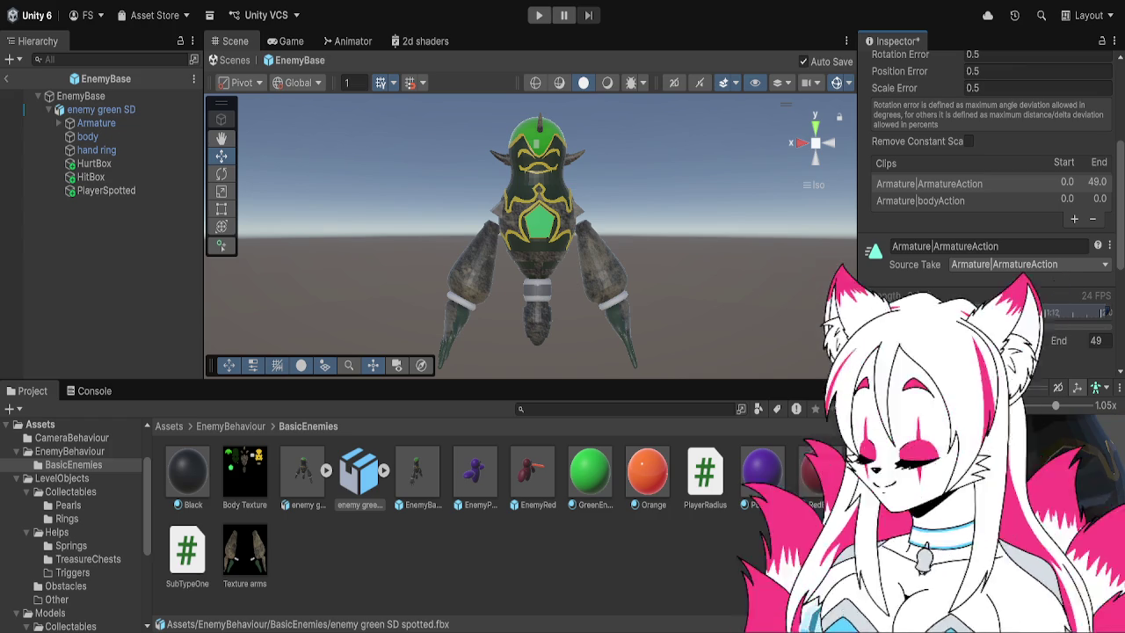
{"action": "scroll", "coordinate": [984, 211], "scroll_direction": "down", "scroll_amount": 3}
{"action": "scroll", "coordinate": [985, 219], "scroll_direction": "up", "scroll_amount": 3}
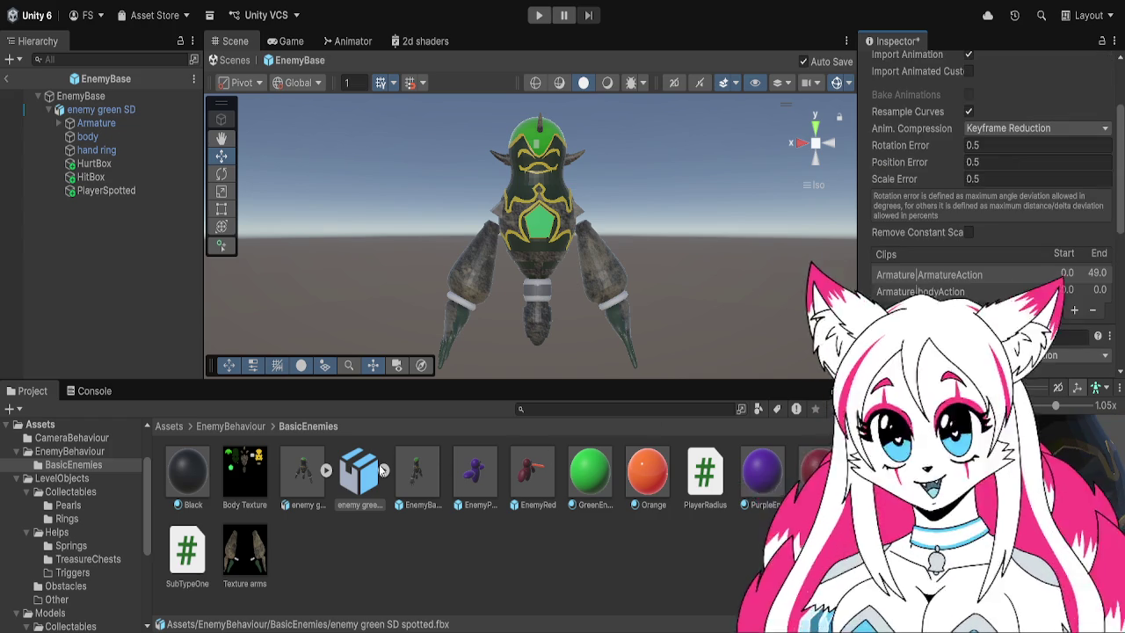
- Select the Armature|ArmatureAction clip and scrub its preview to about 0:10
{"action": "left_click", "coordinate": [383, 470]}
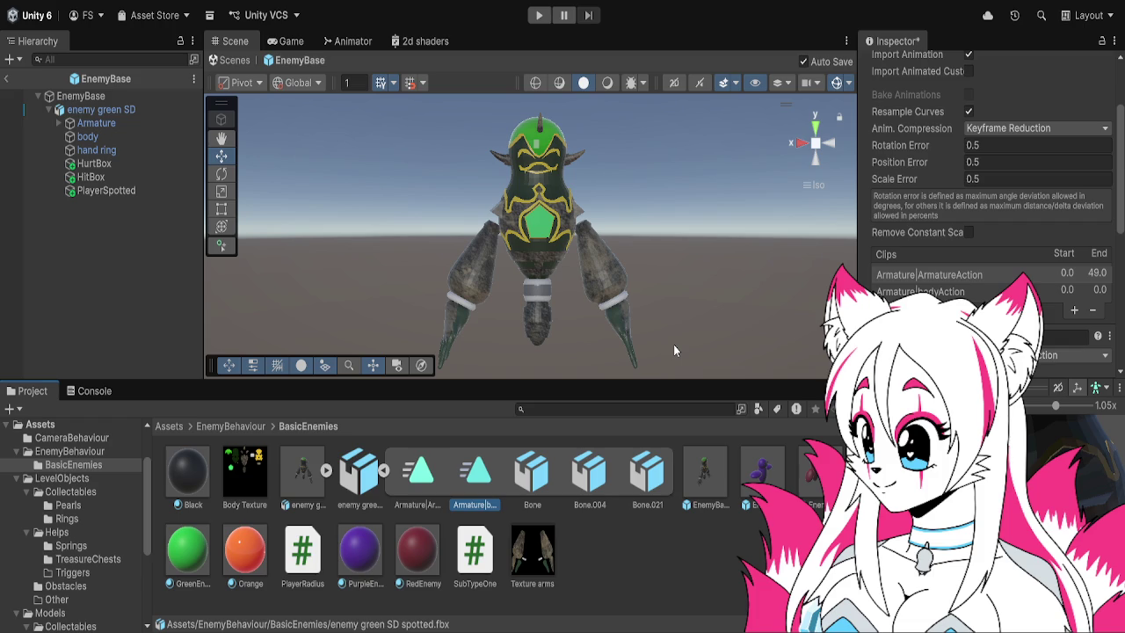
{"action": "left_click", "coordinate": [967, 295]}
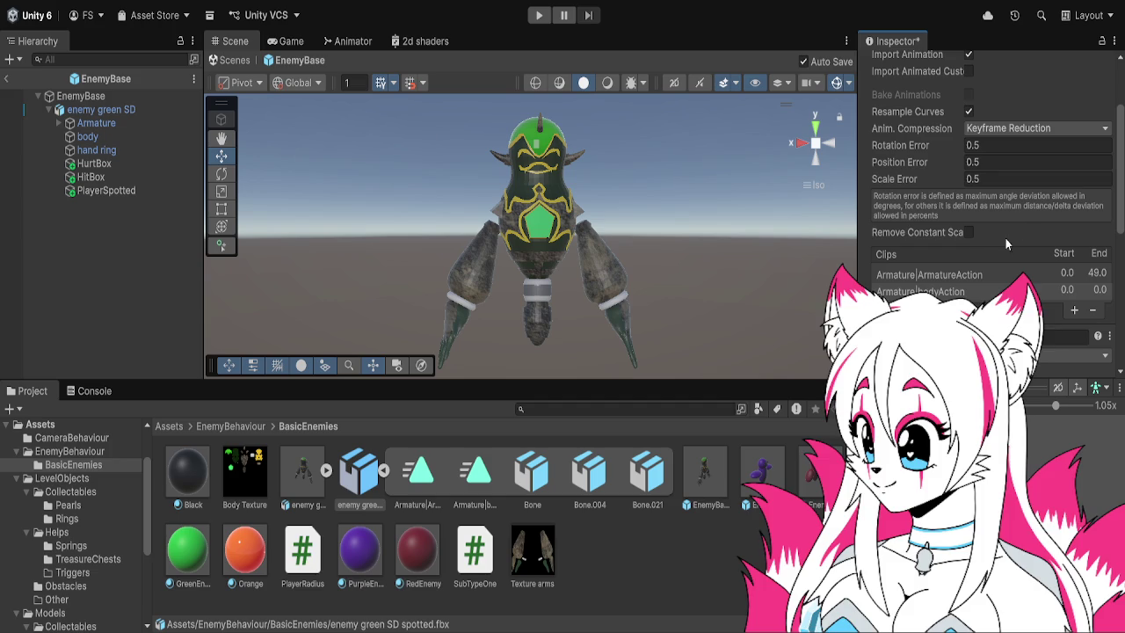
{"action": "left_click", "coordinate": [992, 269]}
{"action": "scroll", "coordinate": [991, 269], "scroll_direction": "down", "scroll_amount": 5}
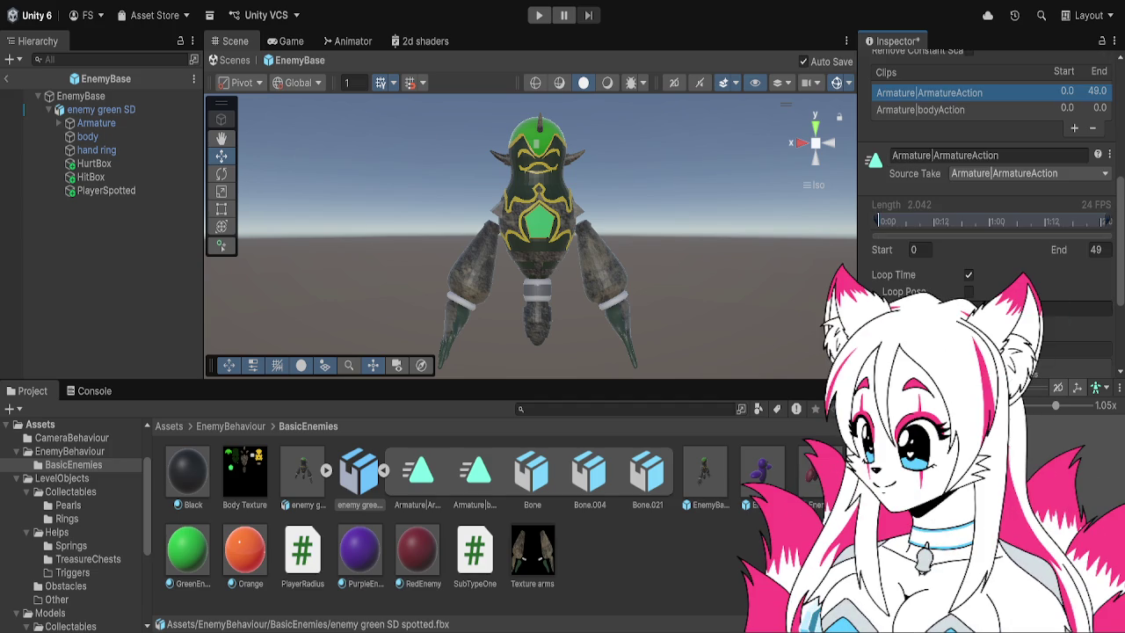
{"action": "left_click", "coordinate": [928, 222]}
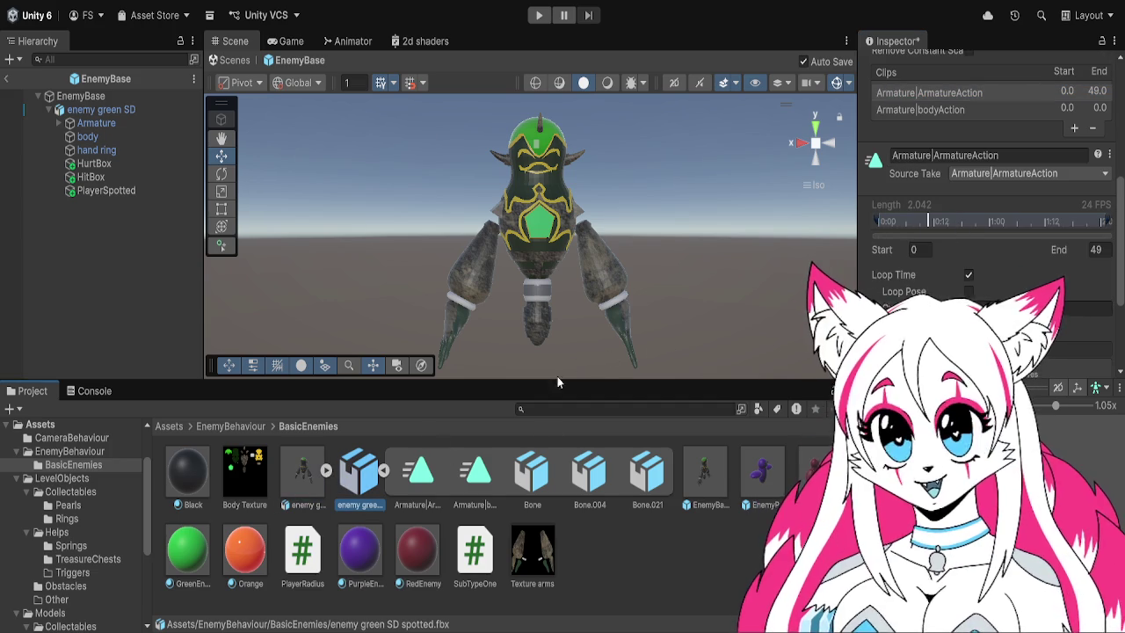
- Expand the original enemy green SD model and review the Rig and Model settings
{"action": "left_click", "coordinate": [325, 470]}
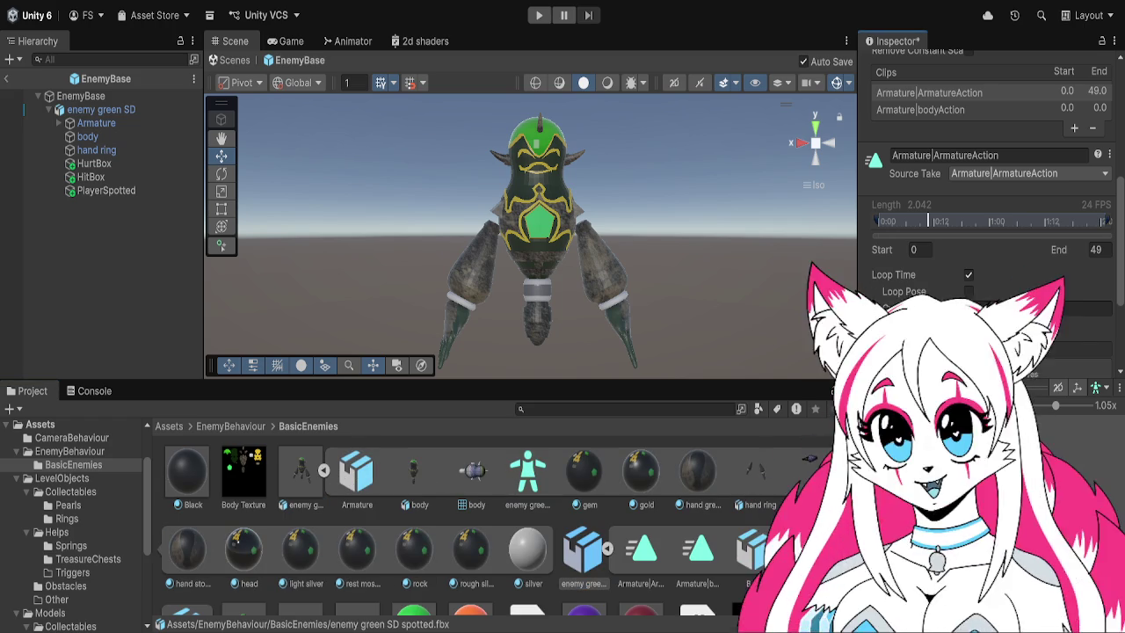
{"action": "scroll", "coordinate": [985, 220], "scroll_direction": "up", "scroll_amount": 5}
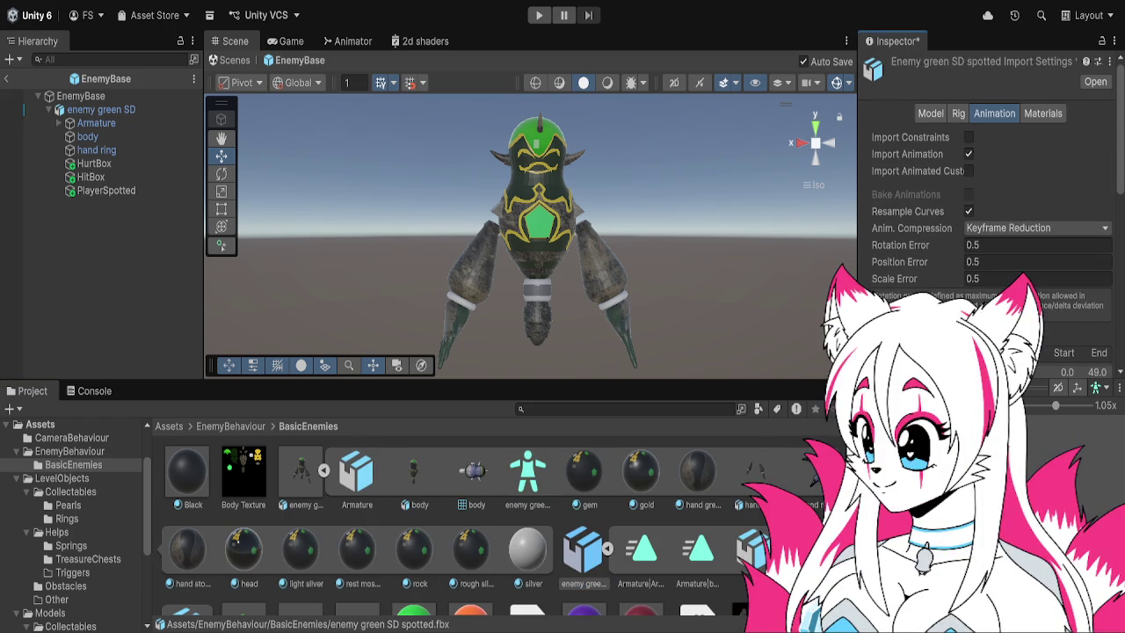
{"action": "left_click", "coordinate": [957, 115]}
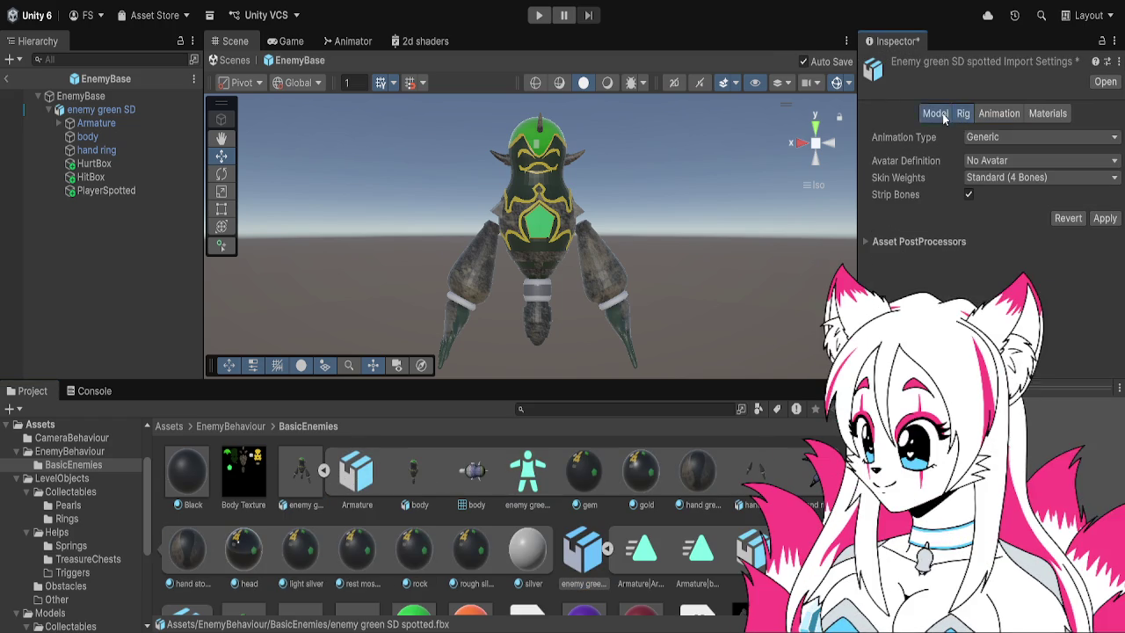
{"action": "left_click", "coordinate": [930, 113]}
{"action": "scroll", "coordinate": [976, 142], "scroll_direction": "down", "scroll_amount": 3}
{"action": "scroll", "coordinate": [975, 143], "scroll_direction": "down", "scroll_amount": 2}
{"action": "scroll", "coordinate": [985, 158], "scroll_direction": "up", "scroll_amount": 8}
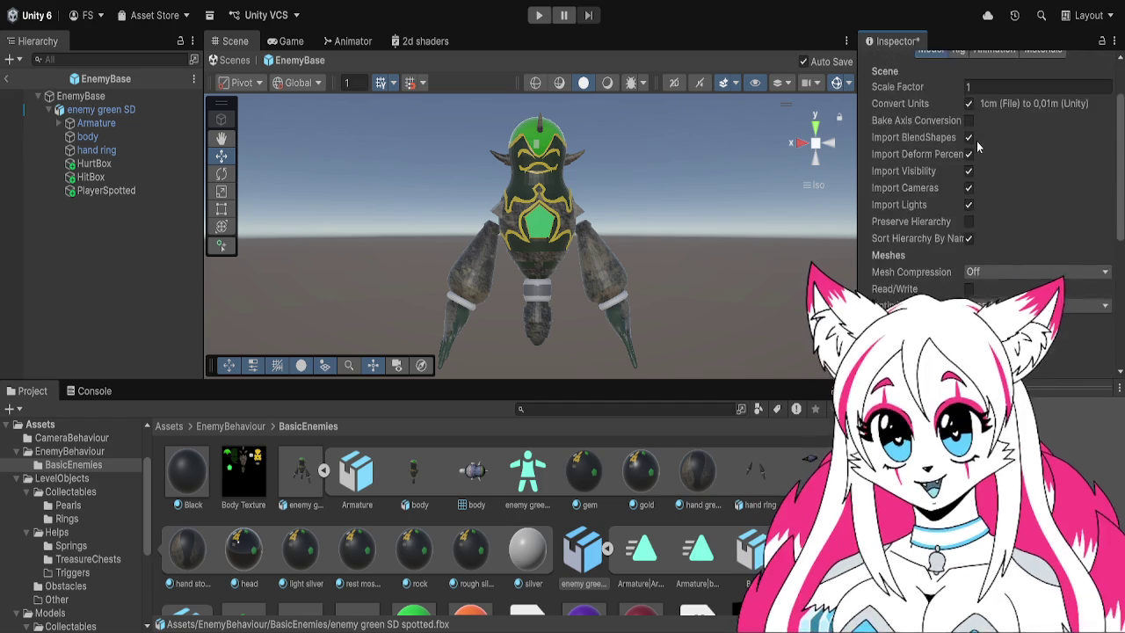
{"action": "scroll", "coordinate": [980, 167], "scroll_direction": "down", "scroll_amount": 8}
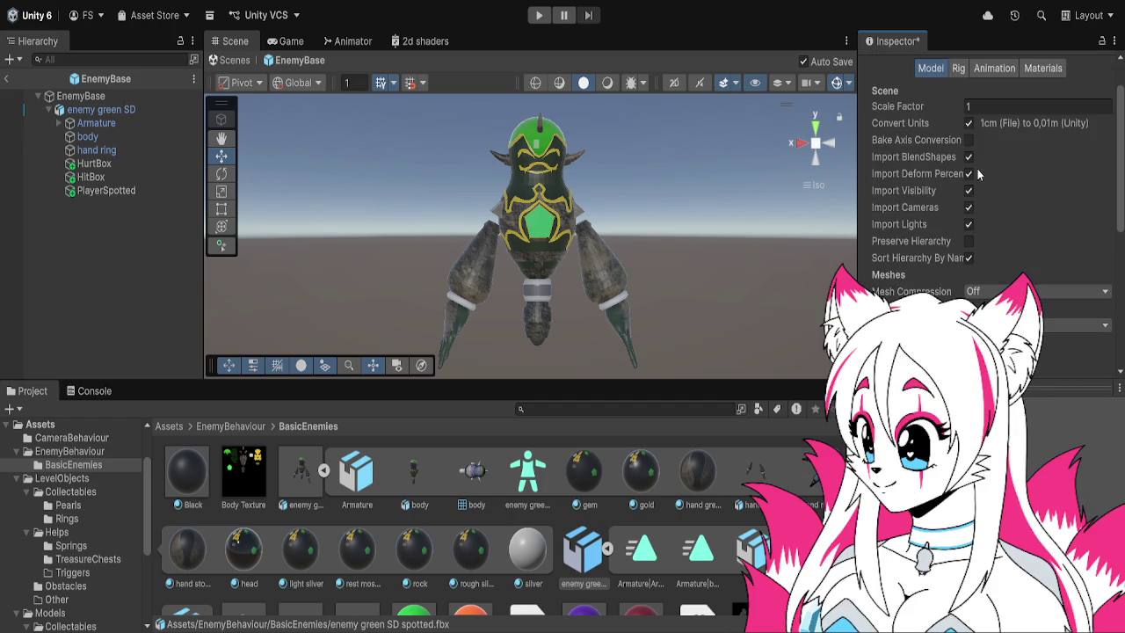
{"action": "scroll", "coordinate": [980, 175], "scroll_direction": "up", "scroll_amount": 8}
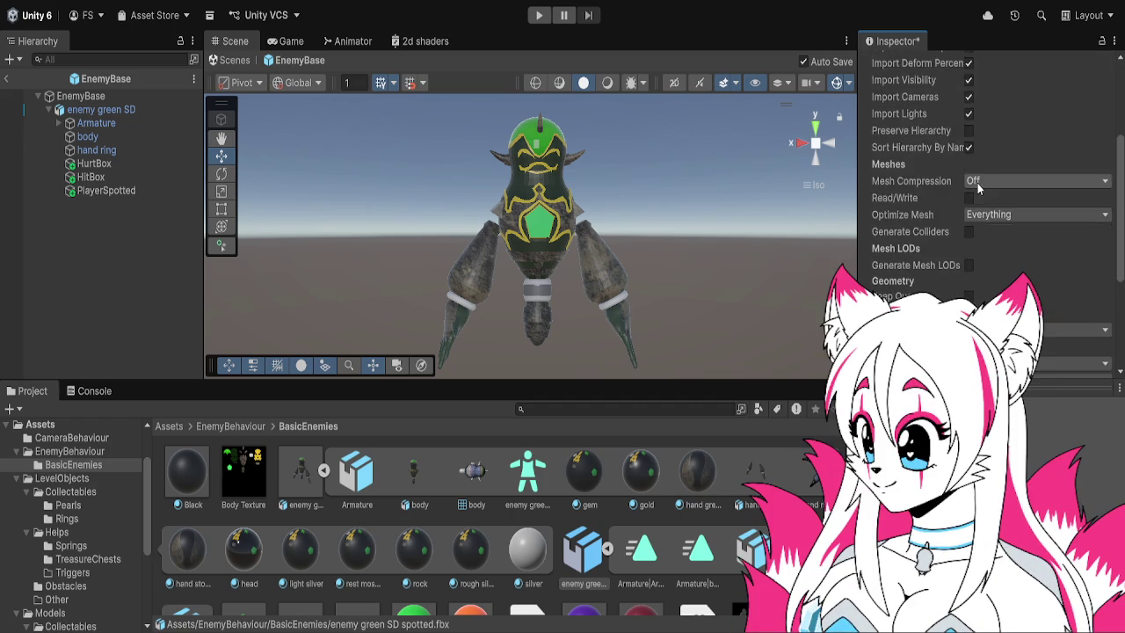
- Look over the Animation and Materials import tabs
{"action": "left_click", "coordinate": [999, 113]}
{"action": "left_click", "coordinate": [1046, 113]}
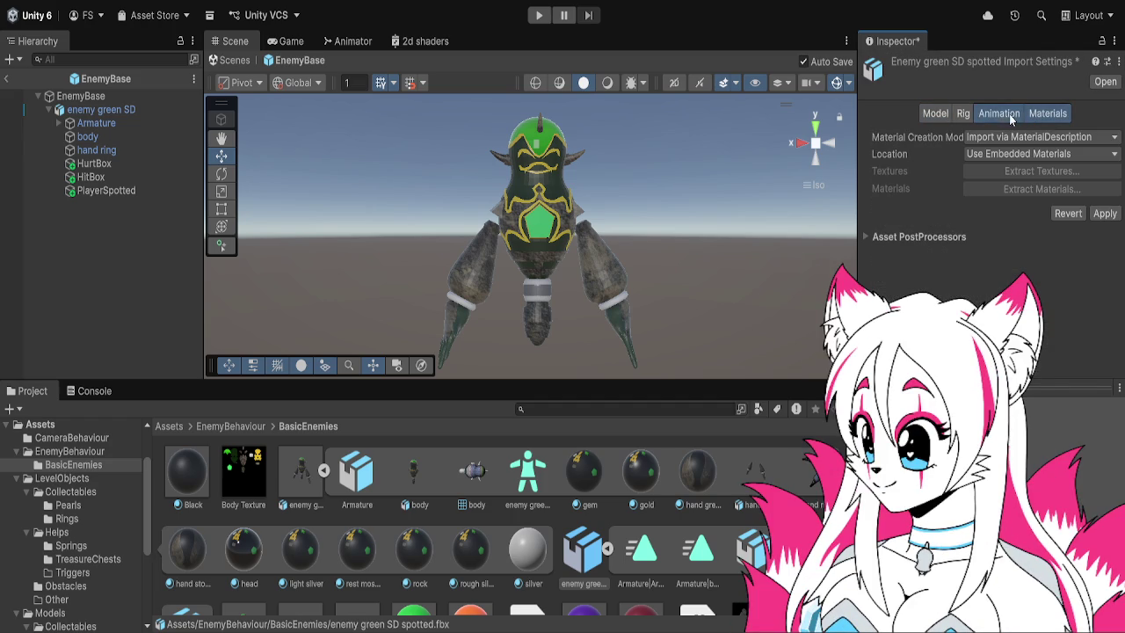
{"action": "left_click", "coordinate": [999, 113]}
{"action": "scroll", "coordinate": [991, 186], "scroll_direction": "down", "scroll_amount": 5}
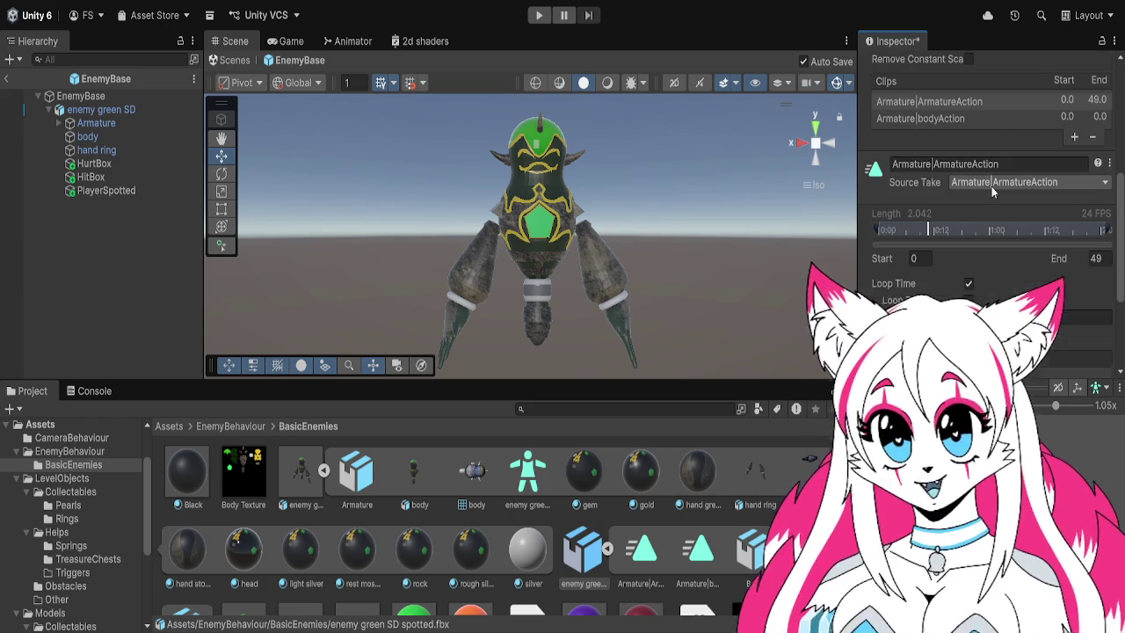
{"action": "scroll", "coordinate": [991, 186], "scroll_direction": "up", "scroll_amount": 5}
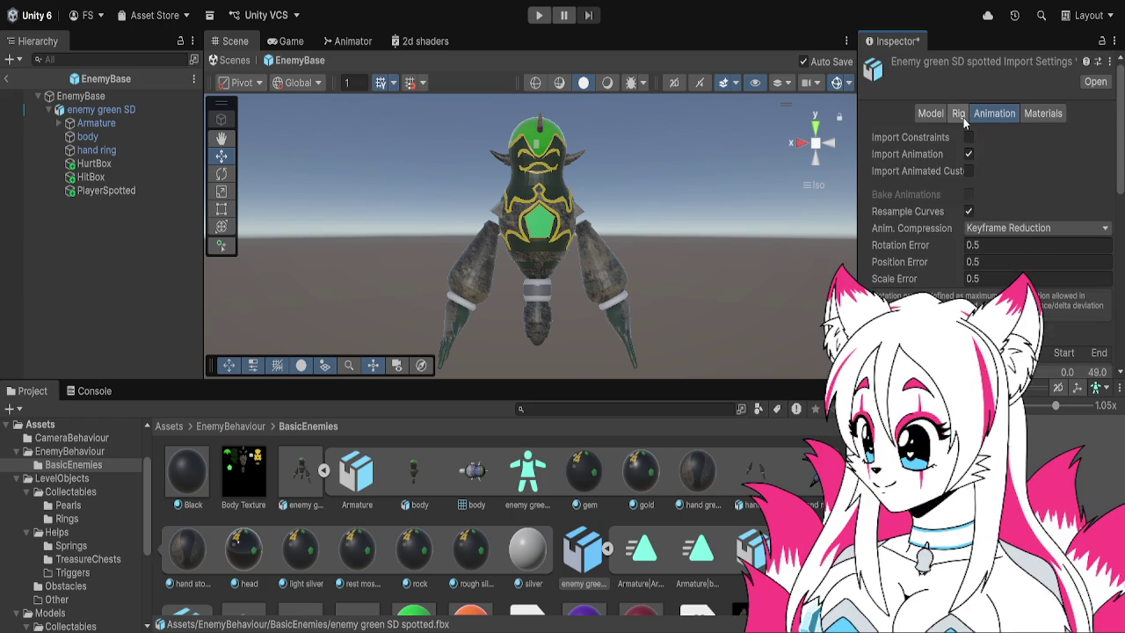
- Set Avatar Definition to Copy From Other Avatar, source enemy green SDAvatar, and apply
{"action": "left_click", "coordinate": [962, 115]}
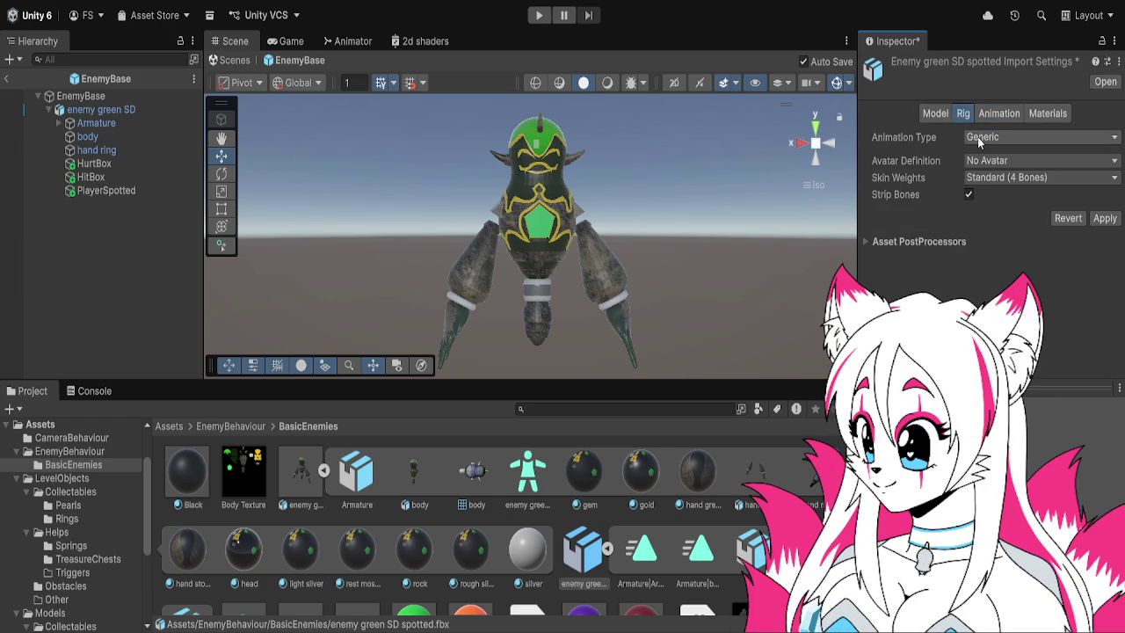
{"action": "left_click", "coordinate": [1002, 209]}
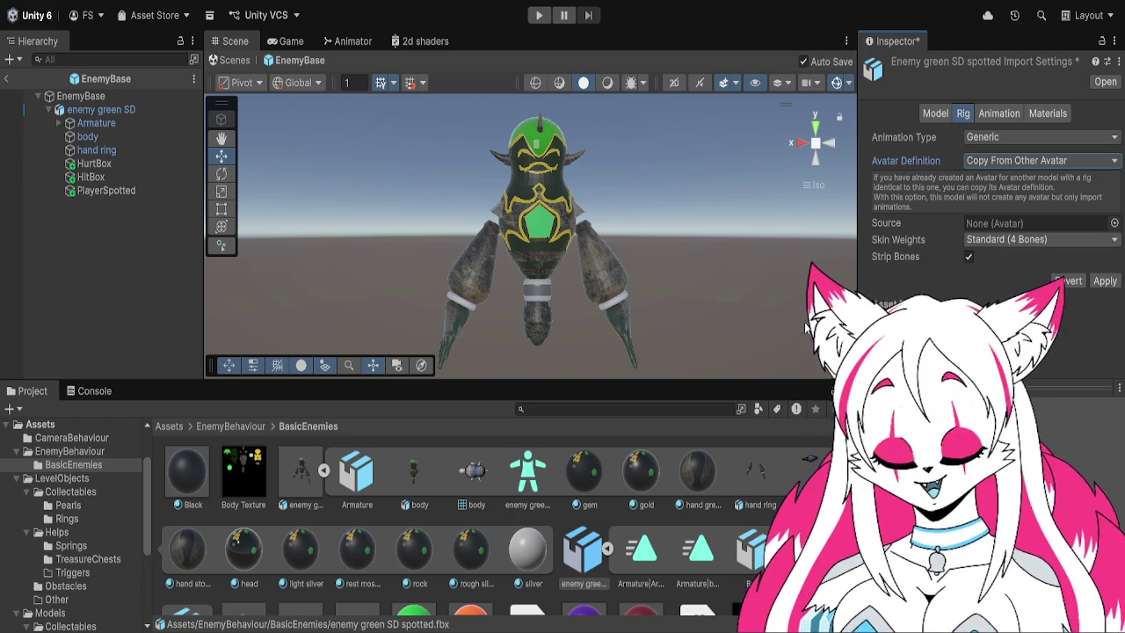
{"action": "left_click_drag", "start_coordinate": [756, 549], "coordinate": [1037, 223]}
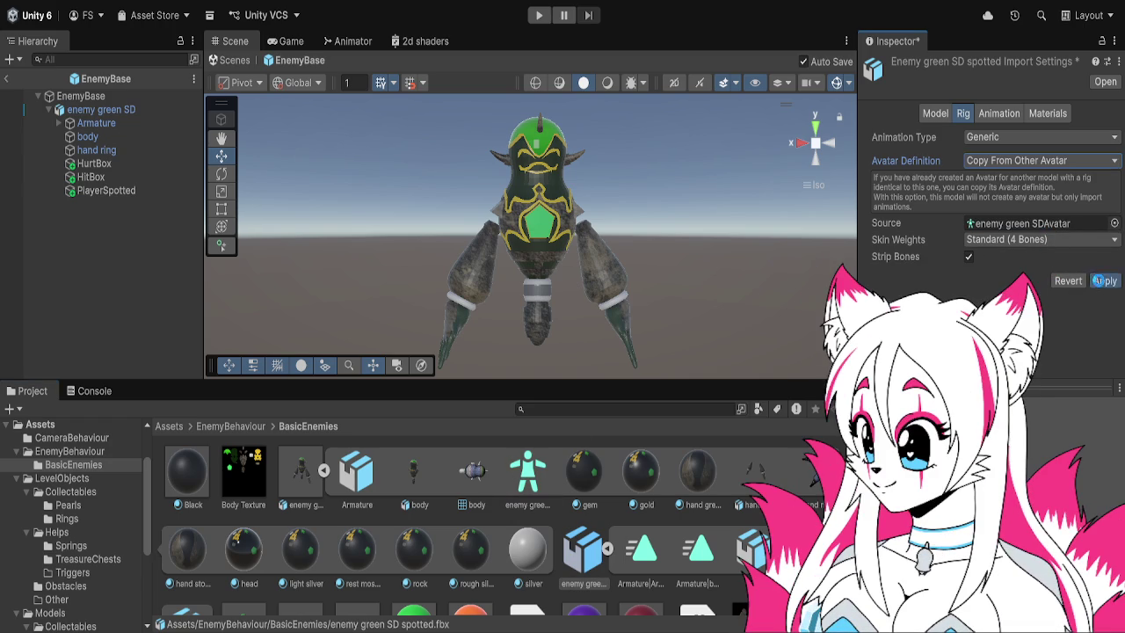
{"action": "left_click", "coordinate": [1100, 282]}
{"action": "left_click", "coordinate": [992, 115]}
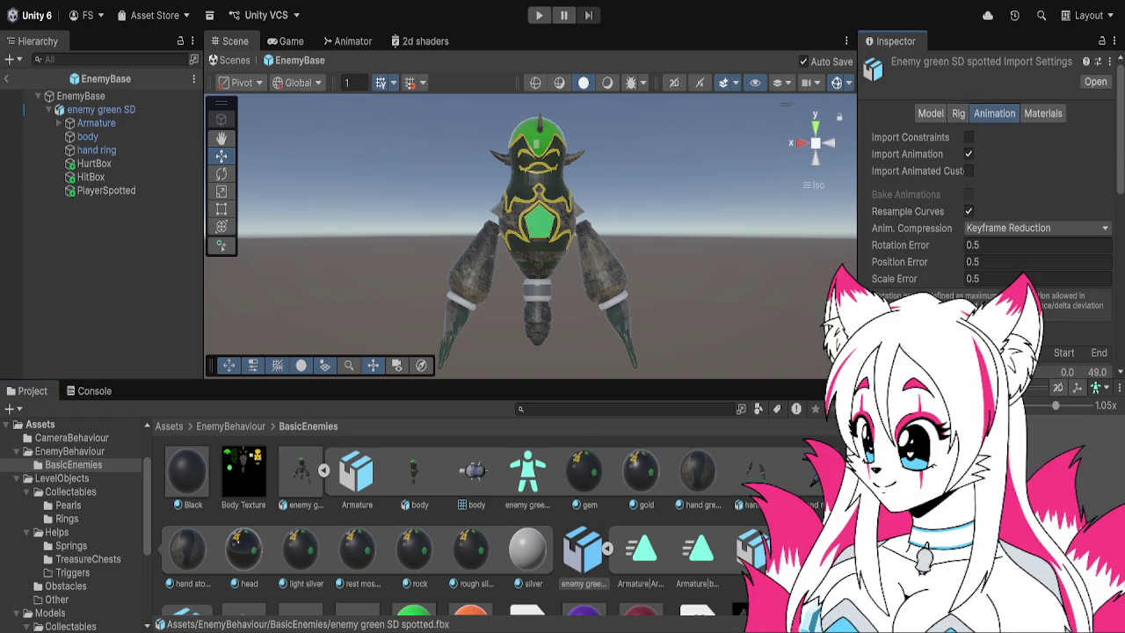
- Switch between the bodyAction and ArmatureAction clips in the Clips list
{"action": "scroll", "coordinate": [972, 255], "scroll_direction": "down", "scroll_amount": 3}
{"action": "left_click", "coordinate": [971, 255]}
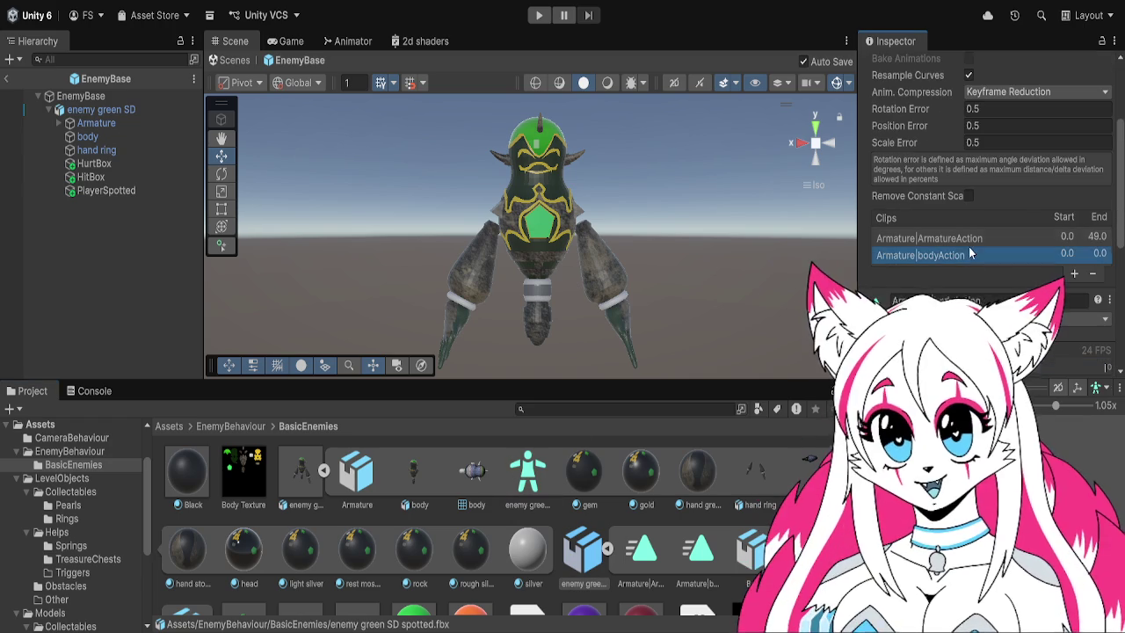
{"action": "left_click", "coordinate": [951, 239]}
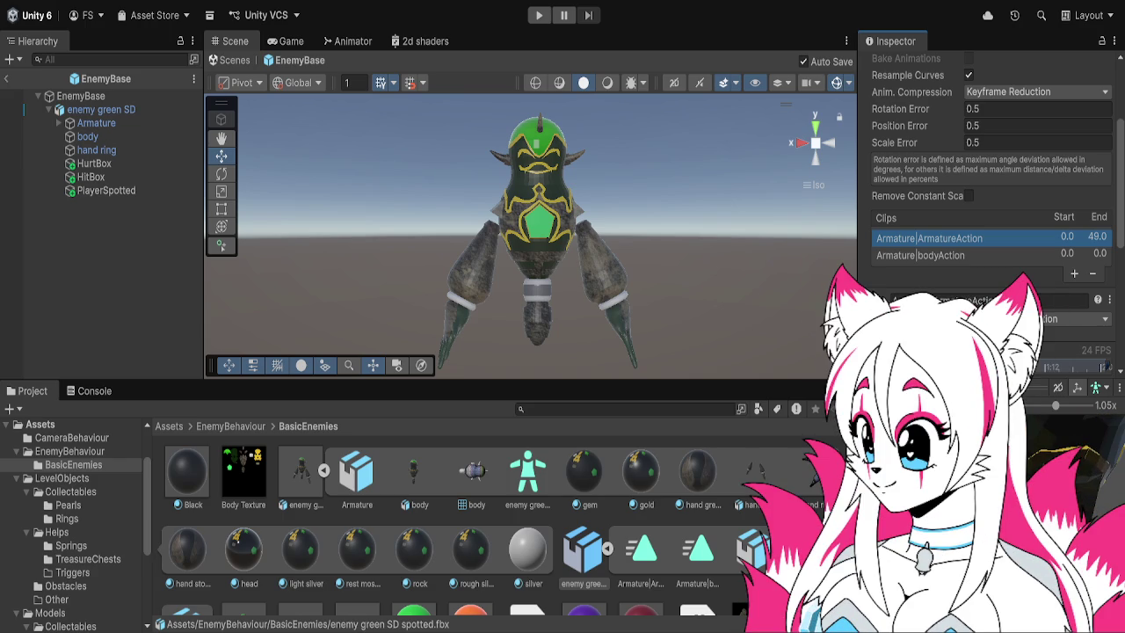
{"action": "scroll", "coordinate": [989, 175], "scroll_direction": "down", "scroll_amount": 2}
{"action": "scroll", "coordinate": [967, 279], "scroll_direction": "down", "scroll_amount": 2}
{"action": "scroll", "coordinate": [967, 279], "scroll_direction": "up", "scroll_amount": 2}
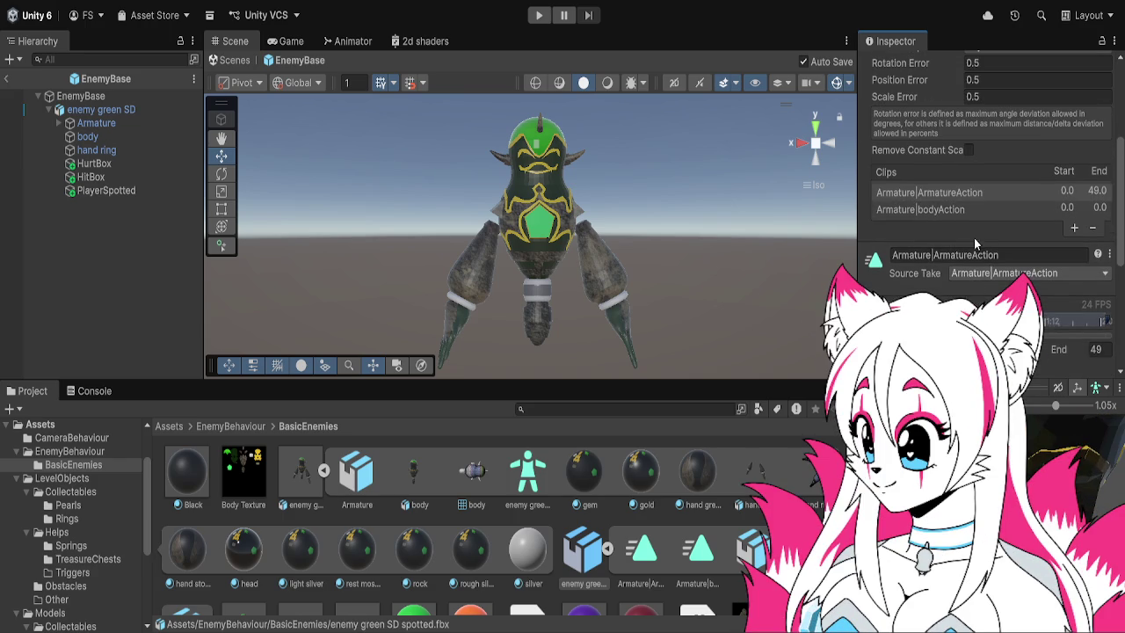
- Preview Armature|bodyAction at 0.71x speed, then reselect Armature|ArmatureAction
{"action": "left_click", "coordinate": [972, 214]}
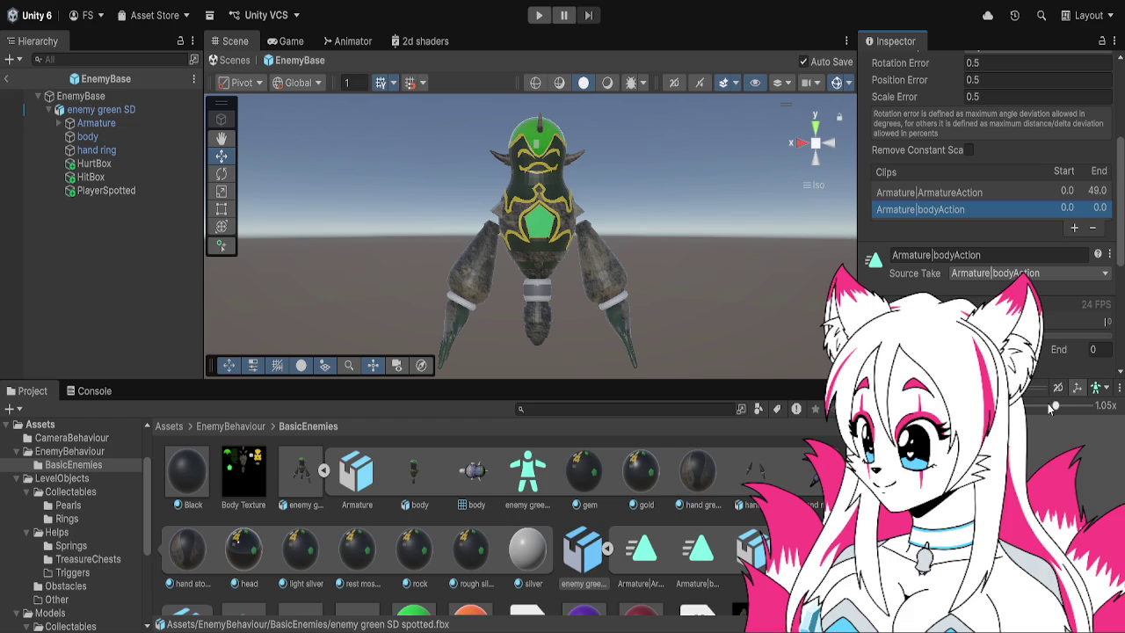
{"action": "left_click_drag", "start_coordinate": [1050, 409], "coordinate": [1039, 409]}
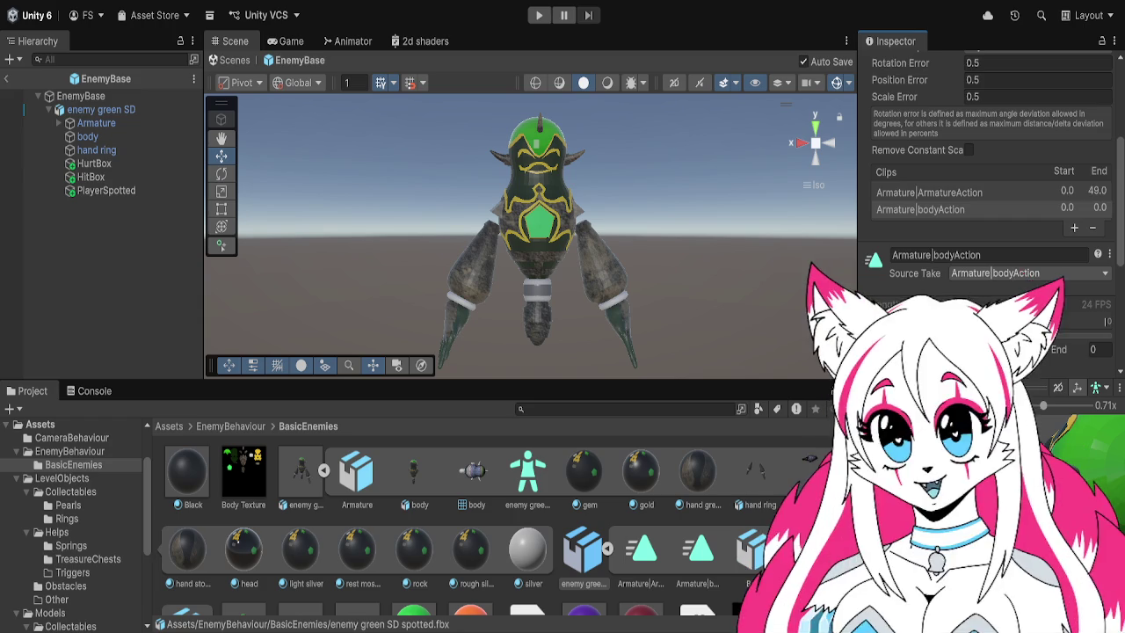
{"action": "scroll", "coordinate": [984, 193], "scroll_direction": "up", "scroll_amount": 4}
{"action": "left_click", "coordinate": [641, 549]}
{"action": "scroll", "coordinate": [639, 545], "scroll_direction": "down", "scroll_amount": 2}
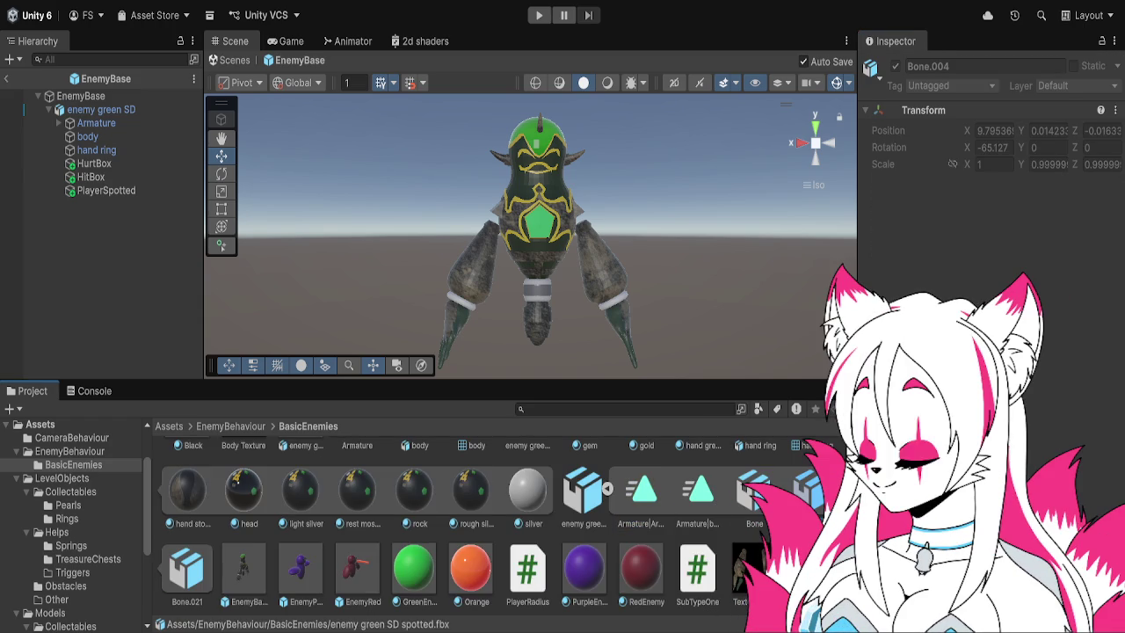
- Compare the Armature|body and Armature|Armature clip sub-assets, then reselect the spotted fbx
{"action": "left_click", "coordinate": [754, 492]}
{"action": "left_click", "coordinate": [696, 492]}
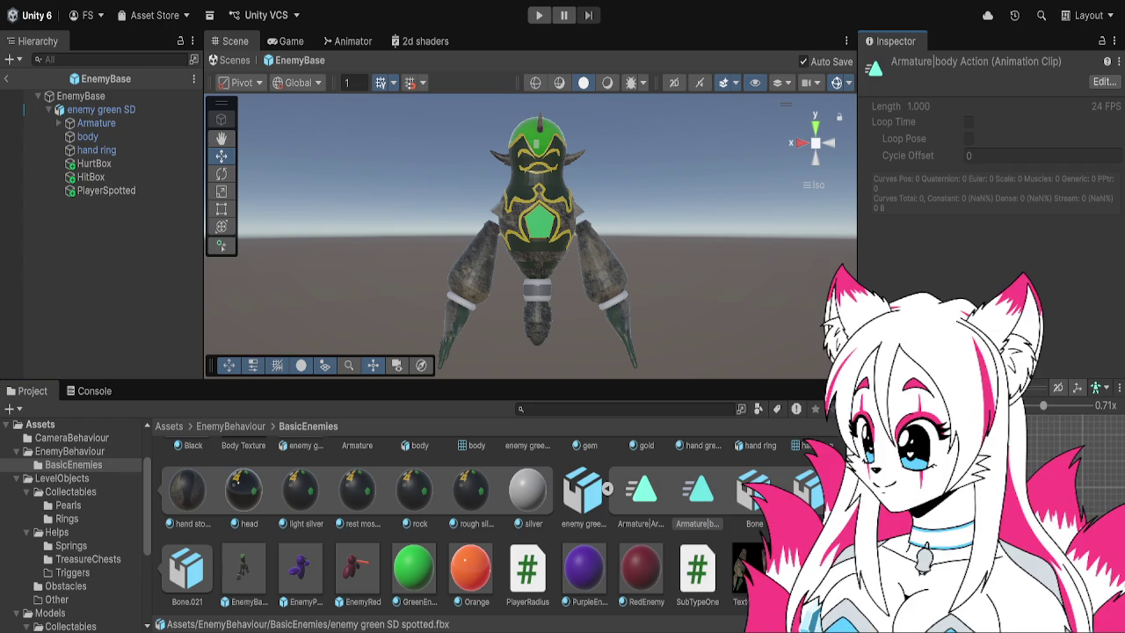
{"action": "left_click", "coordinate": [646, 505]}
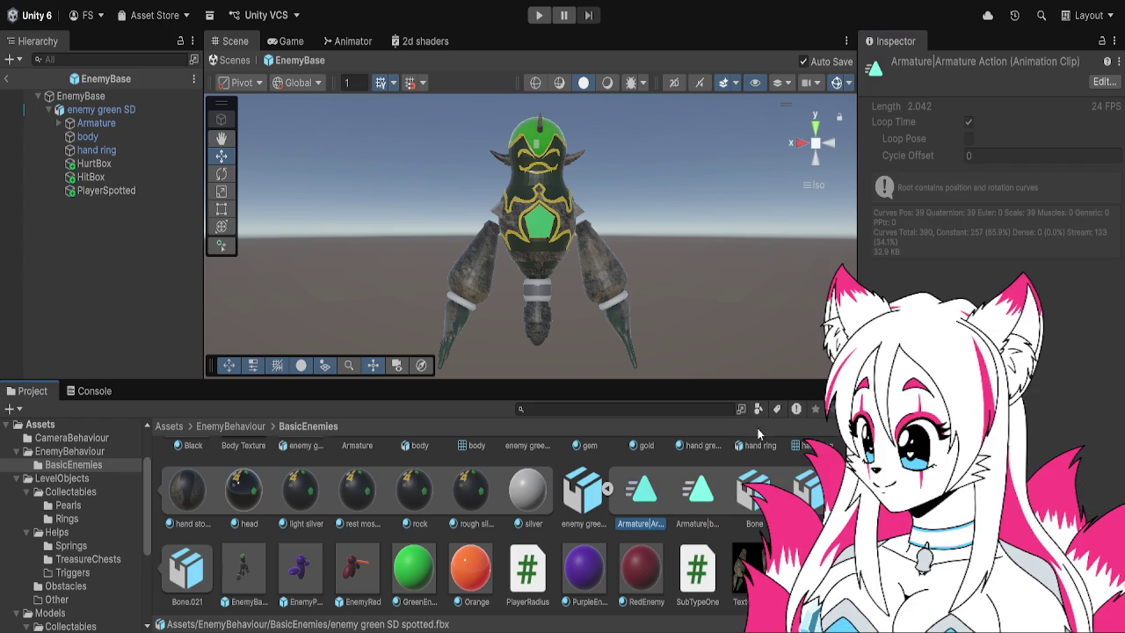
{"action": "left_click", "coordinate": [706, 489]}
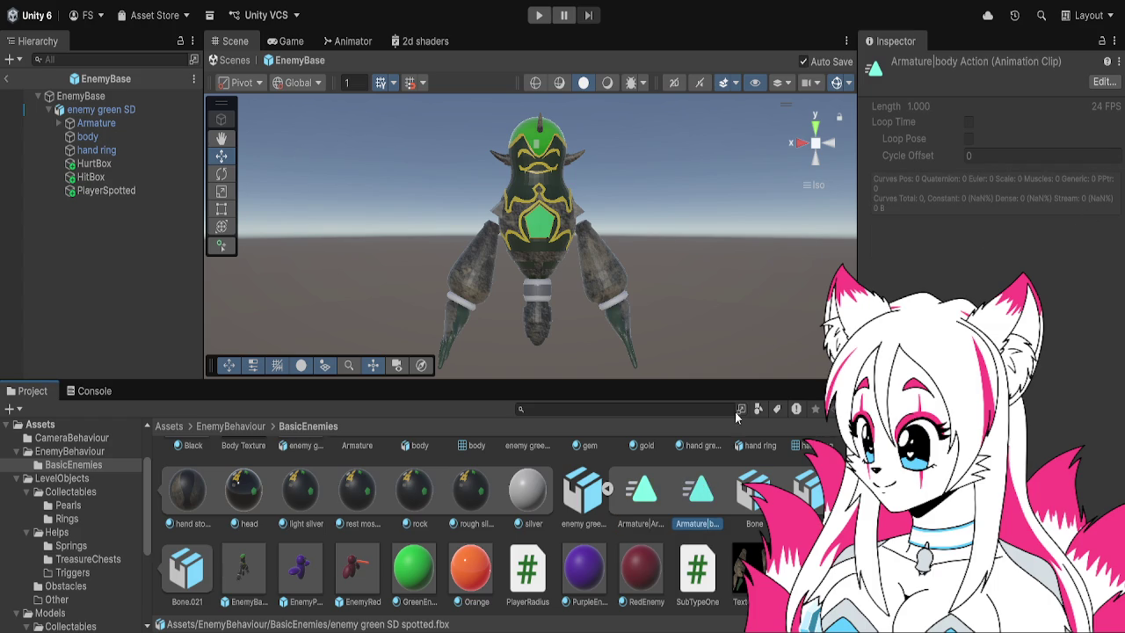
{"action": "scroll", "coordinate": [545, 492], "scroll_direction": "up", "scroll_amount": 2}
{"action": "left_click", "coordinate": [541, 466]}
{"action": "left_click", "coordinate": [589, 535]}
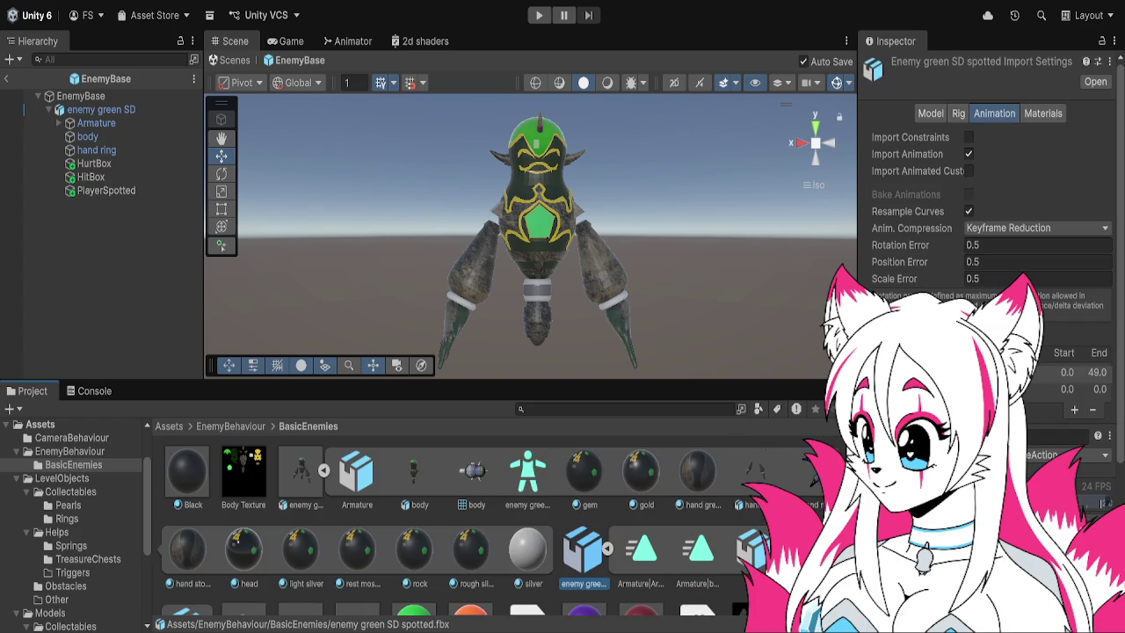
{"action": "scroll", "coordinate": [914, 263], "scroll_direction": "down", "scroll_amount": 5}
- Recheck both clips, return to the fbx animation settings, and switch handles to Local
{"action": "left_click", "coordinate": [710, 549]}
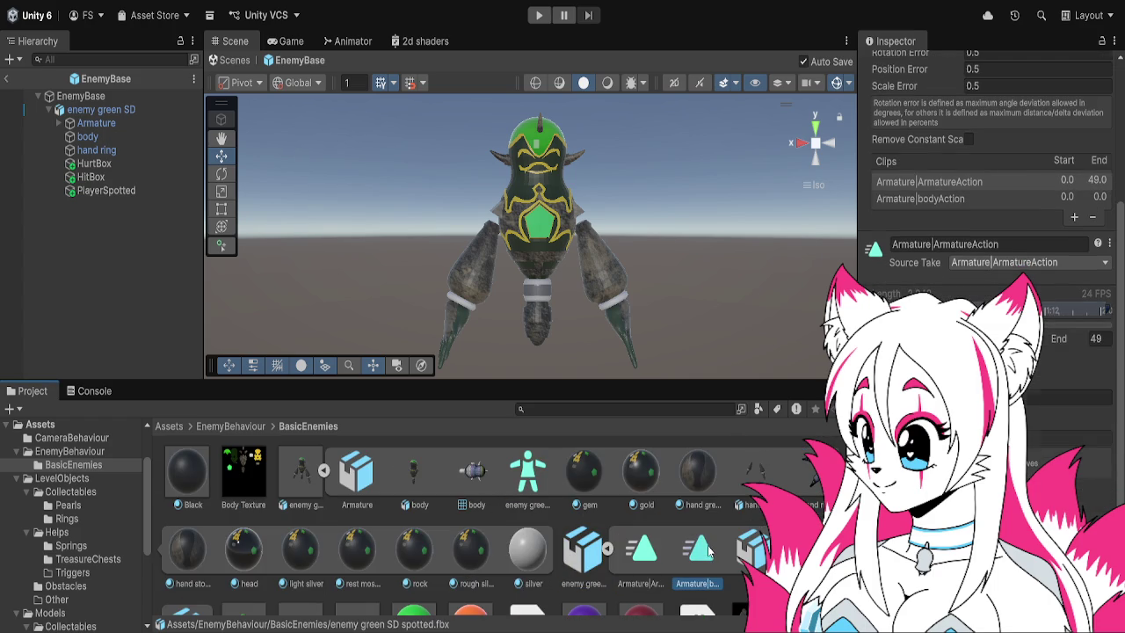
{"action": "double_click", "coordinate": [650, 551]}
{"action": "scroll", "coordinate": [984, 176], "scroll_direction": "down", "scroll_amount": 1}
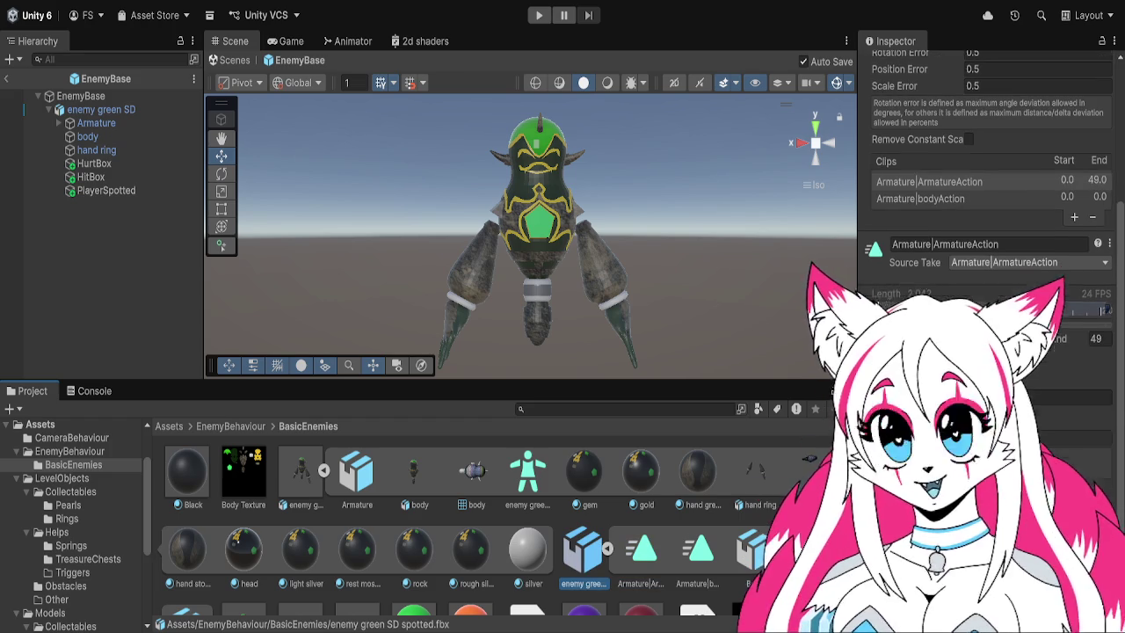
{"action": "left_click", "coordinate": [756, 544]}
{"action": "left_click", "coordinate": [696, 550]}
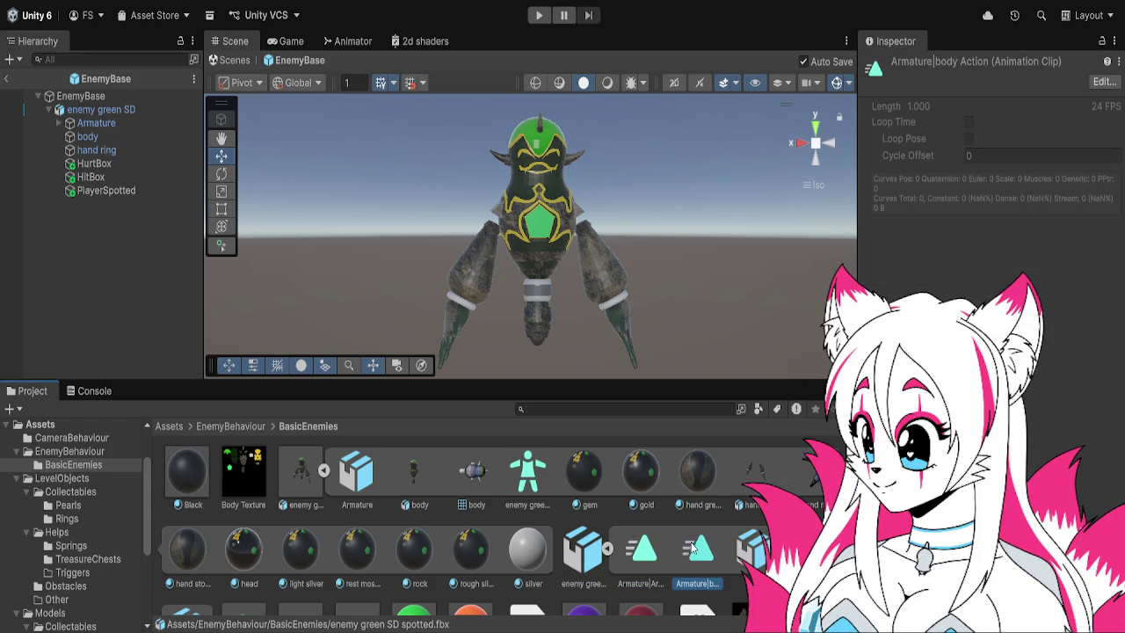
{"action": "left_click", "coordinate": [641, 550]}
{"action": "left_click", "coordinate": [580, 547]}
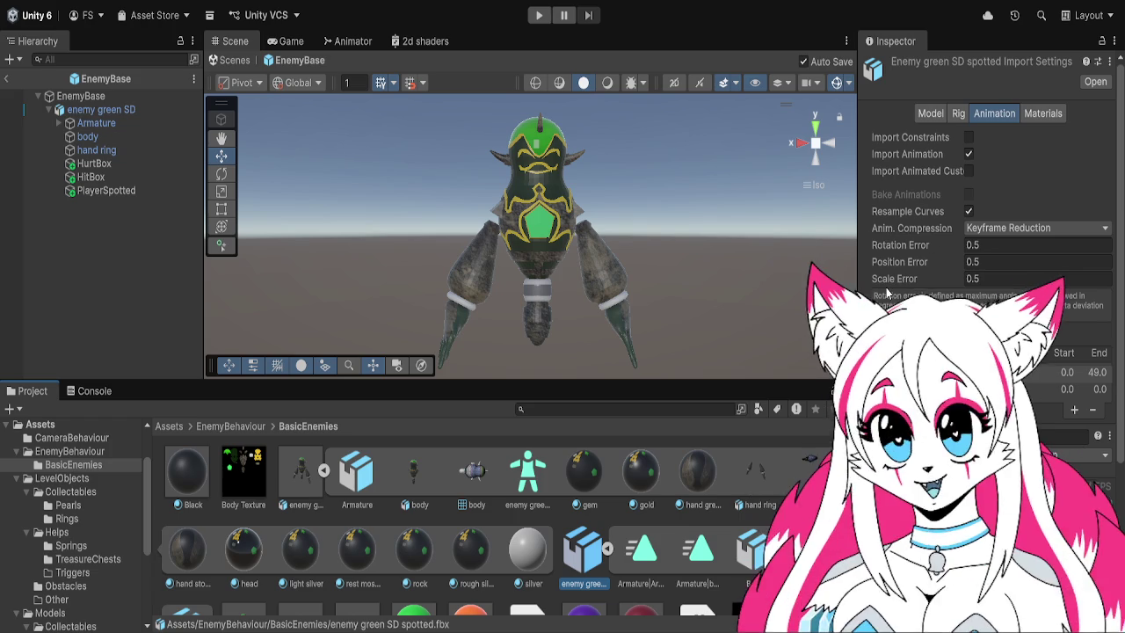
{"action": "key", "text": "x"}
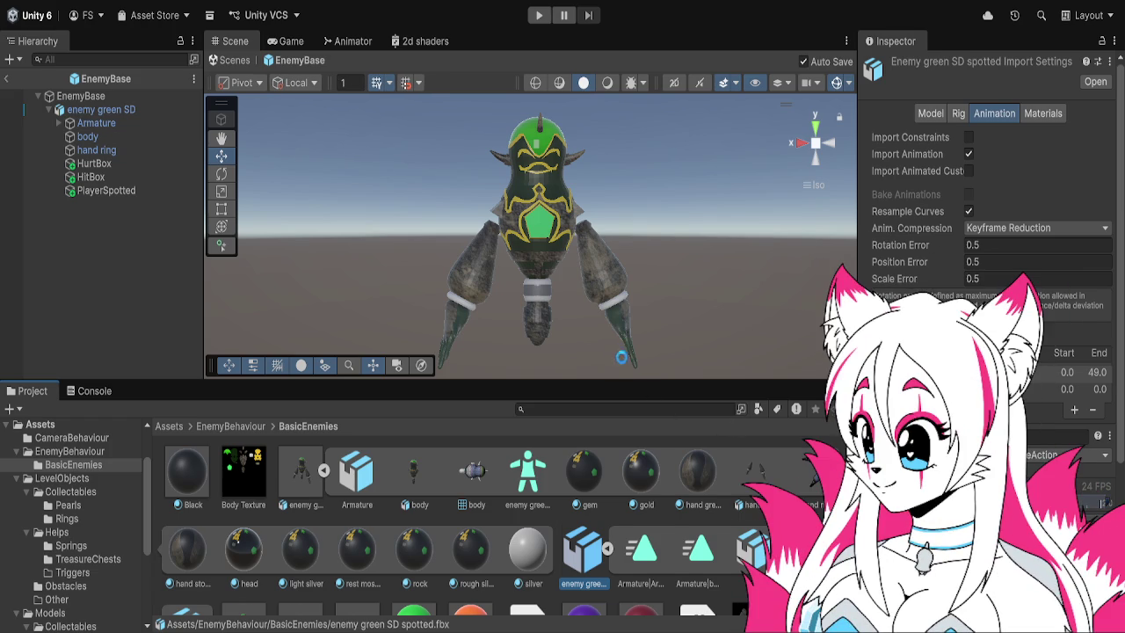
- Make the spotted FBX copy its avatar from enemy green SDAvatar and apply
{"action": "left_click", "coordinate": [958, 114]}
{"action": "left_click", "coordinate": [1002, 217]}
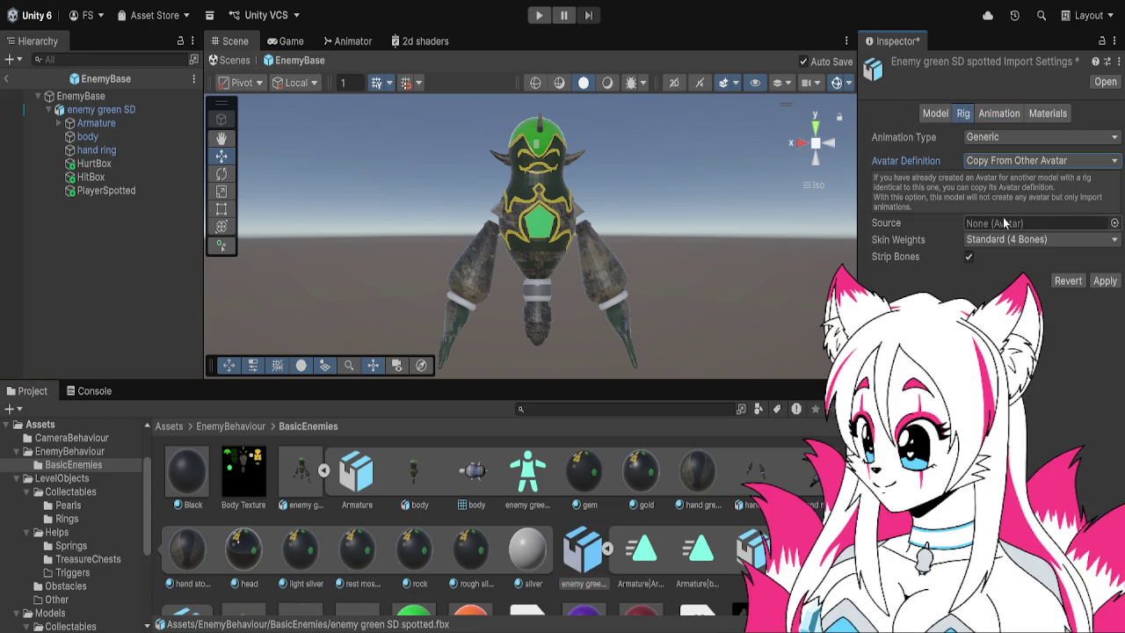
{"action": "mouse_move", "coordinate": [539, 475]}
{"action": "left_mouse_down"}
{"action": "mouse_move", "coordinate": [1010, 167]}
{"action": "mouse_move", "coordinate": [1023, 221]}
{"action": "left_mouse_up"}
{"action": "left_click", "coordinate": [1105, 280]}
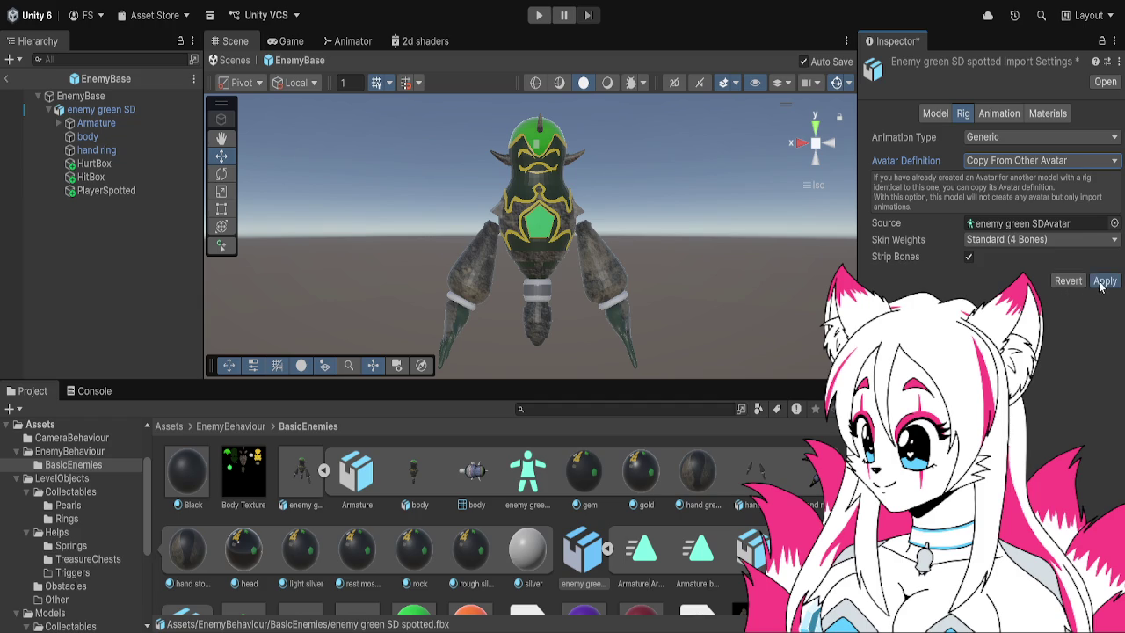
- Inspect the Armature|ArmatureAction clip: 2.042 length at 24 FPS with root curves
{"action": "left_click", "coordinate": [989, 112]}
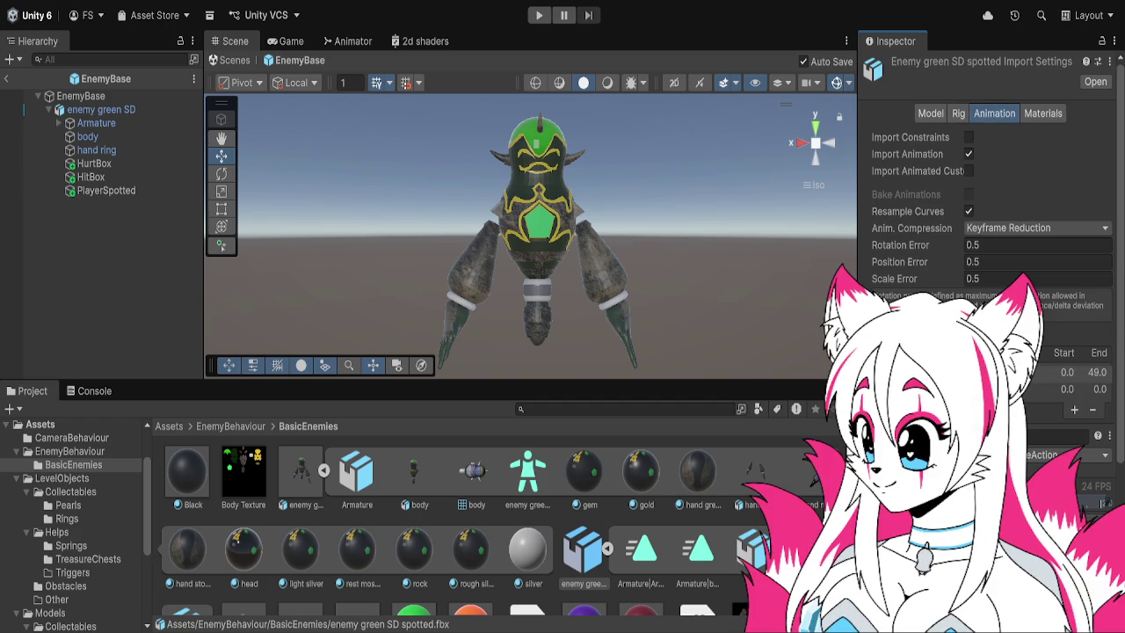
{"action": "scroll", "coordinate": [985, 264], "scroll_direction": "down", "scroll_amount": 5}
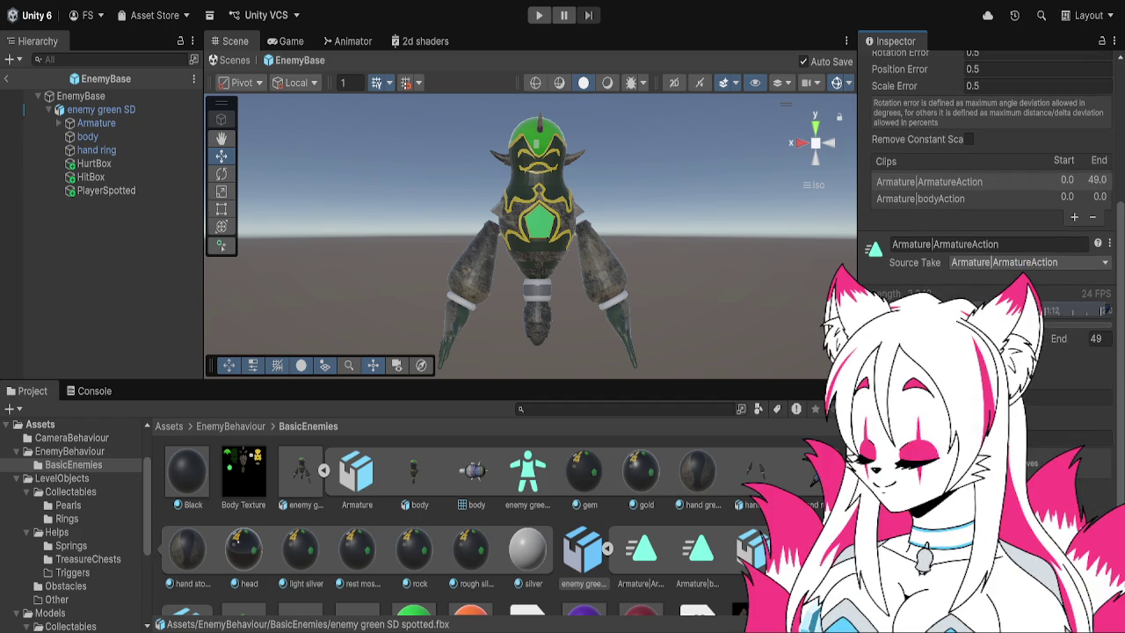
{"action": "scroll", "coordinate": [989, 176], "scroll_direction": "up", "scroll_amount": 1}
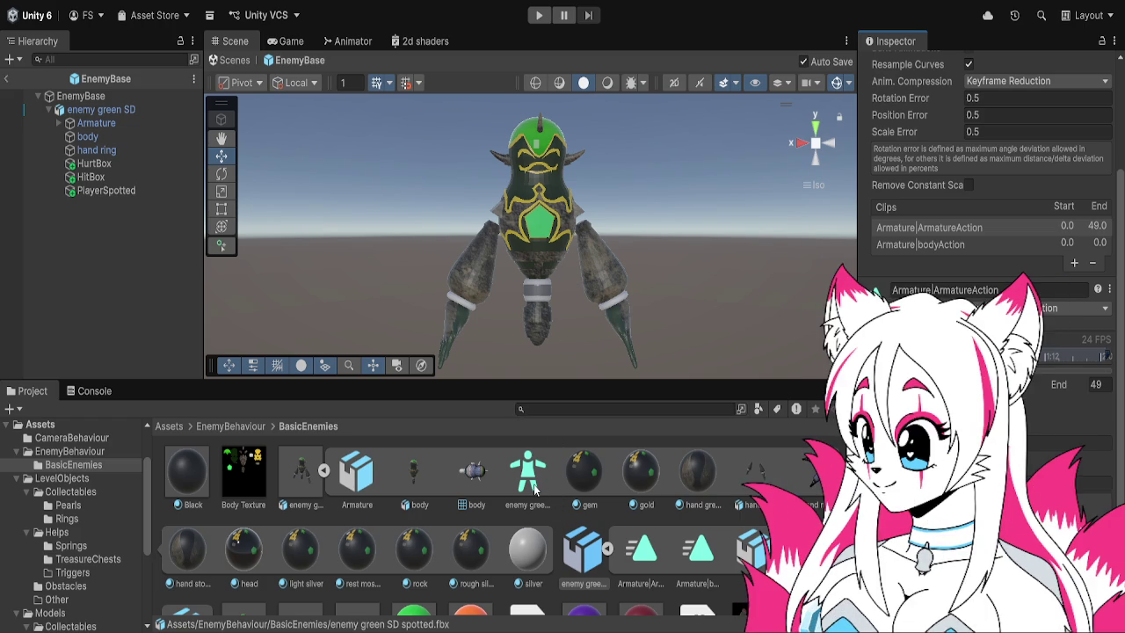
{"action": "left_click", "coordinate": [639, 551]}
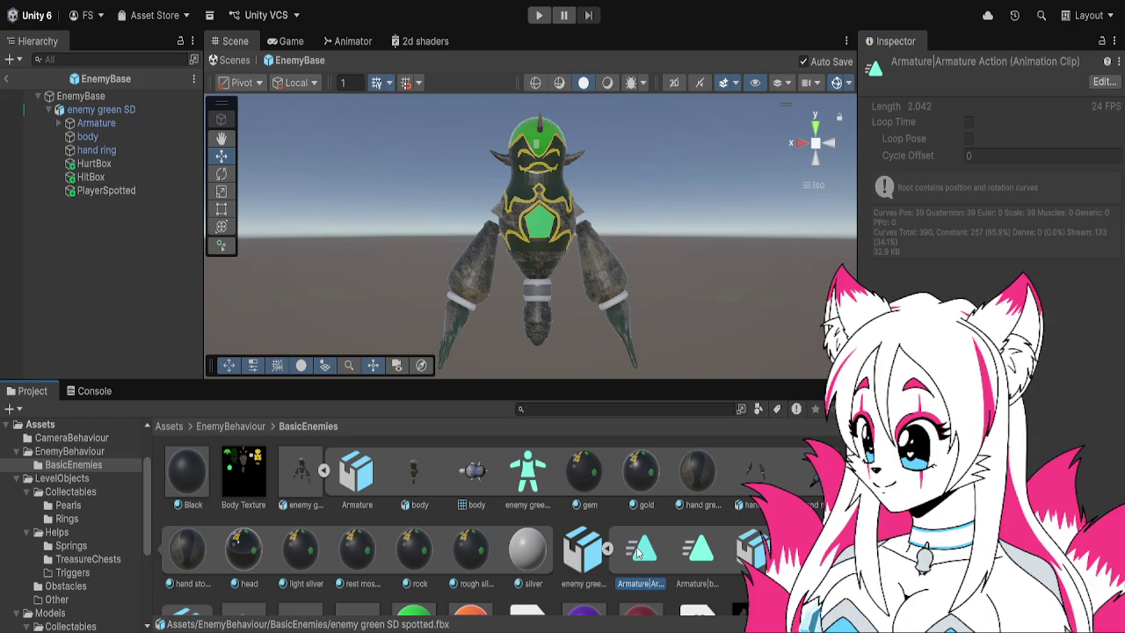
- Inspect the base enemy green SD model and the spotted model's two clips, including 0–49
{"action": "left_click", "coordinate": [387, 494]}
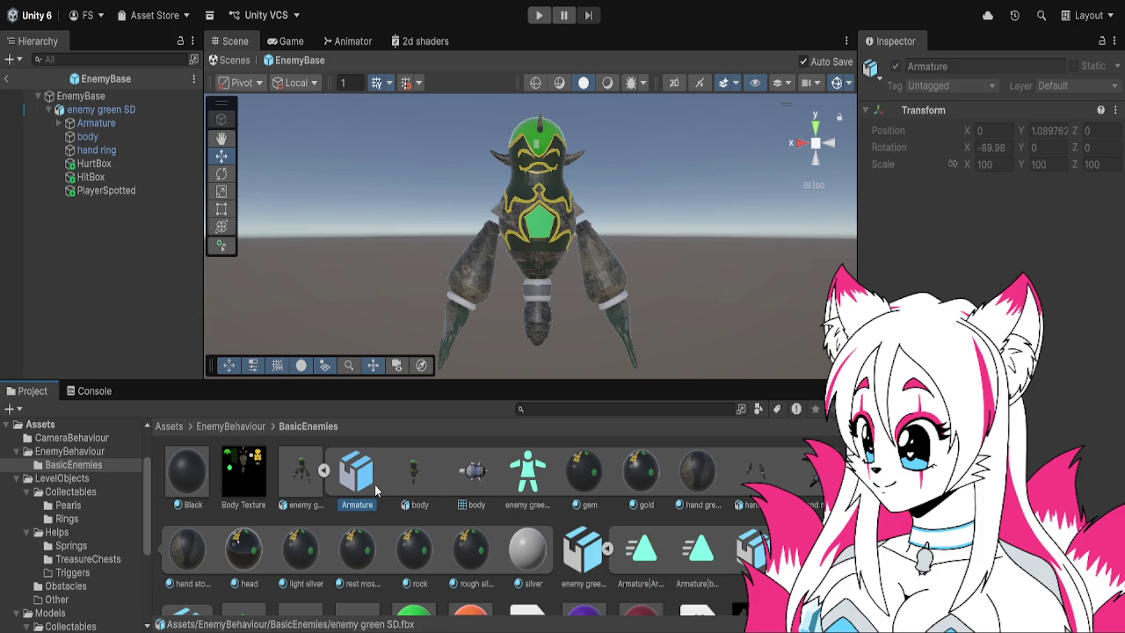
{"action": "left_click", "coordinate": [301, 474]}
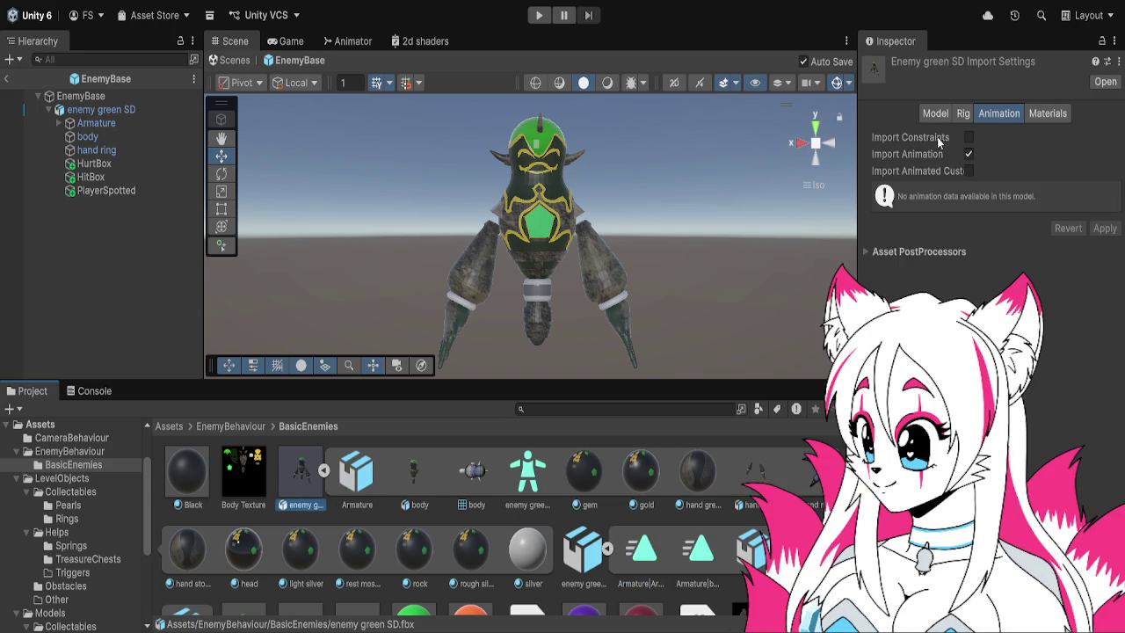
{"action": "left_click", "coordinate": [625, 565]}
{"action": "key", "text": "Left"}
{"action": "scroll", "coordinate": [1017, 275], "scroll_direction": "down", "scroll_amount": 5}
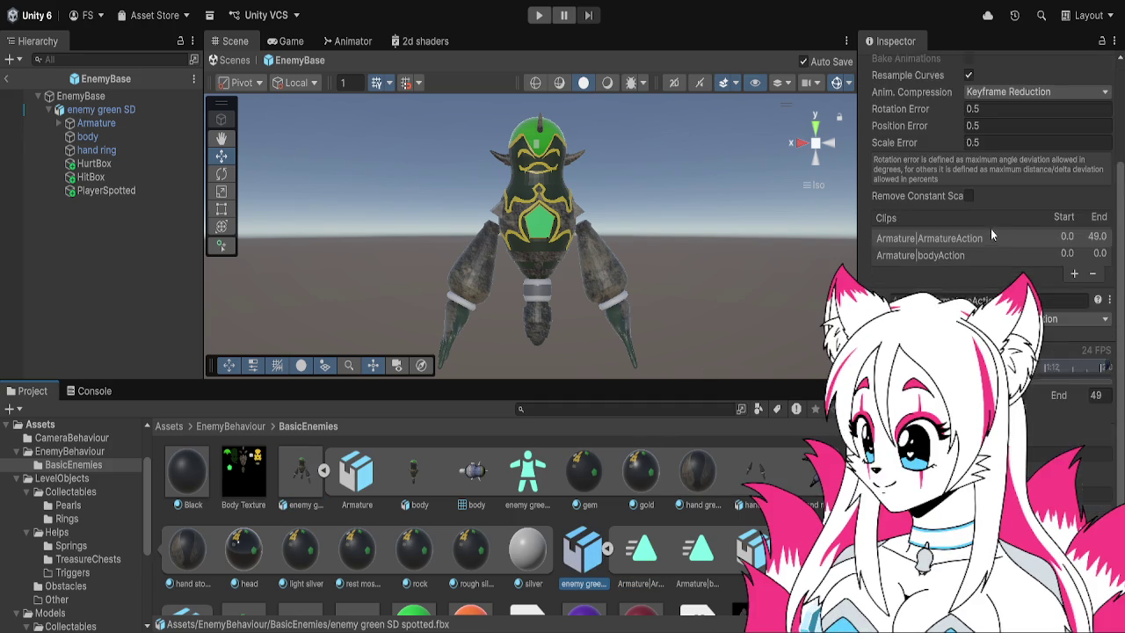
{"action": "scroll", "coordinate": [989, 176], "scroll_direction": "up", "scroll_amount": 1}
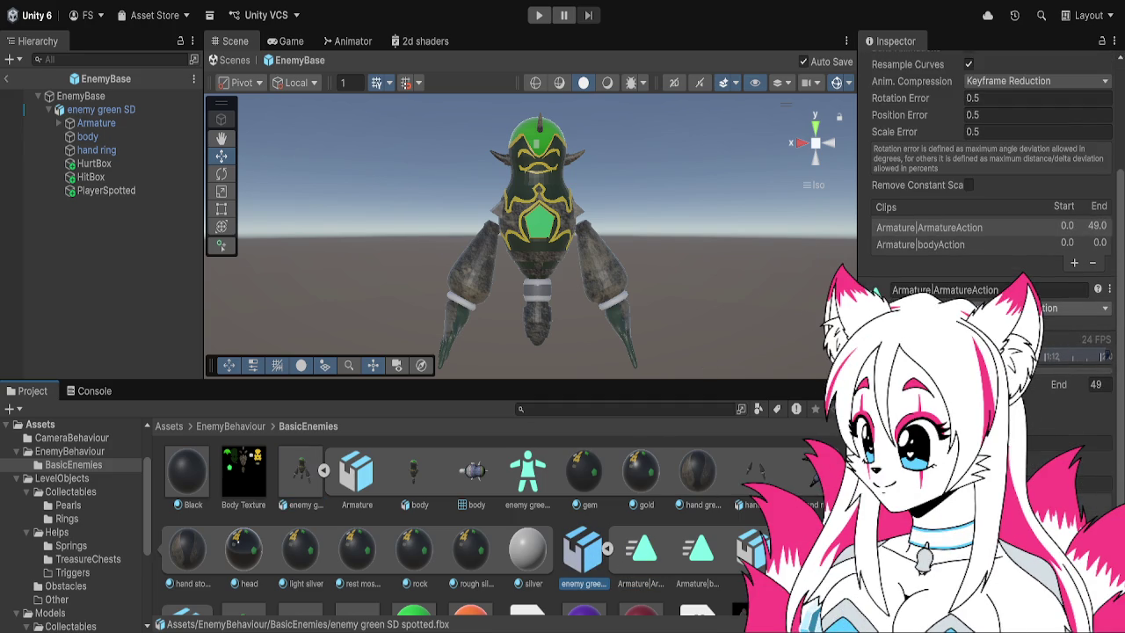
{"action": "scroll", "coordinate": [989, 176], "scroll_direction": "up", "scroll_amount": 2}
{"action": "left_click", "coordinate": [920, 333]}
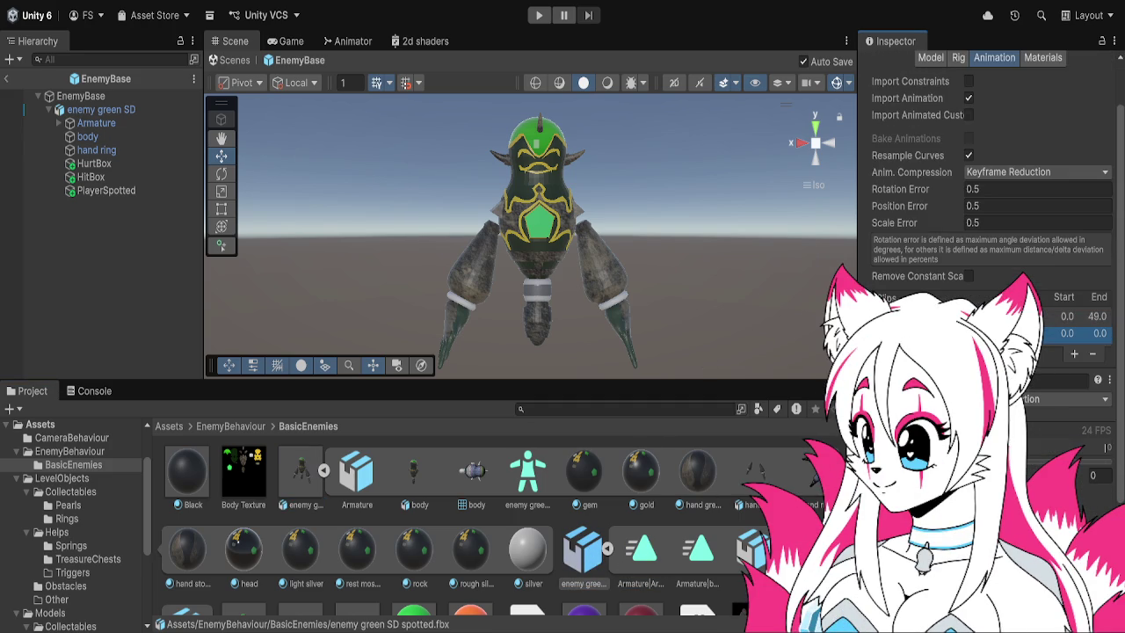
{"action": "left_click", "coordinate": [920, 316]}
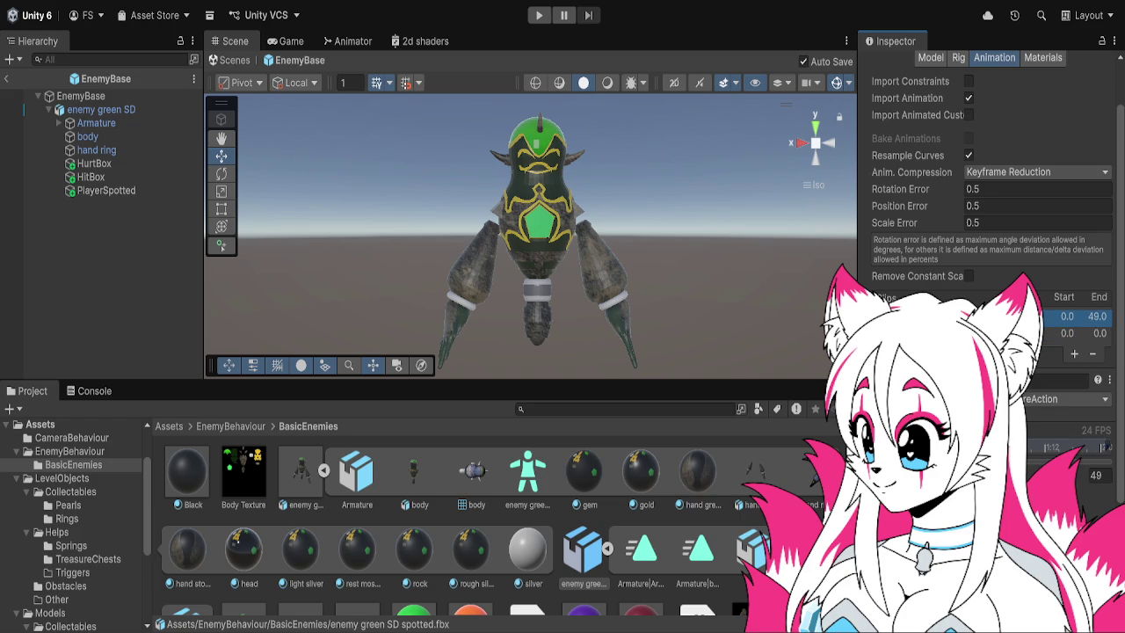
{"action": "scroll", "coordinate": [988, 175], "scroll_direction": "up", "scroll_amount": 1}
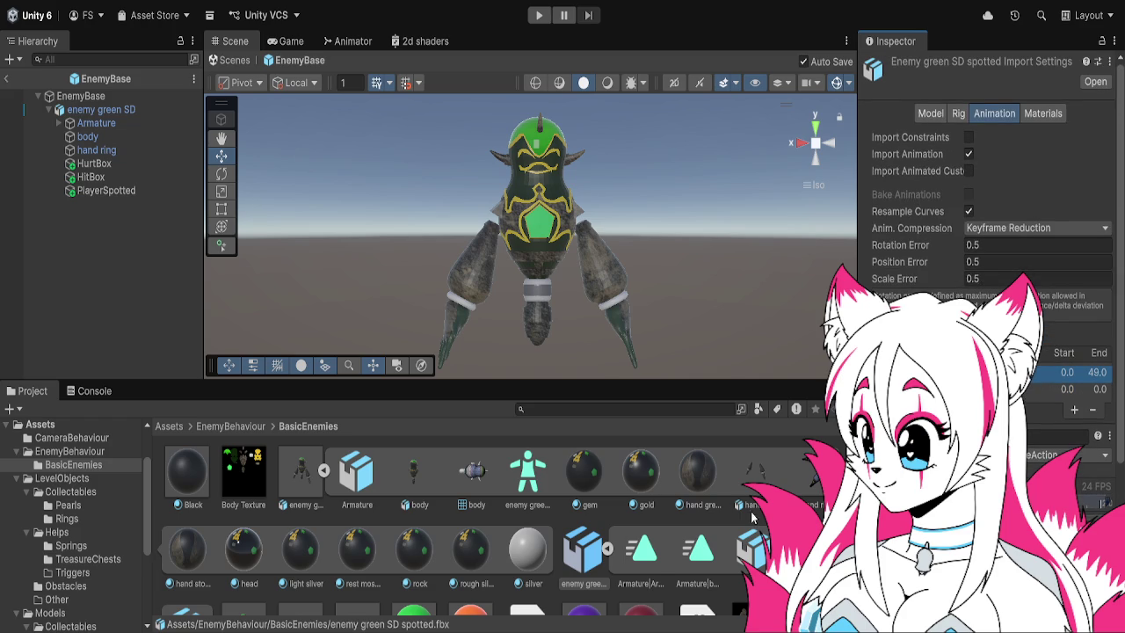
{"action": "left_click", "coordinate": [652, 560]}
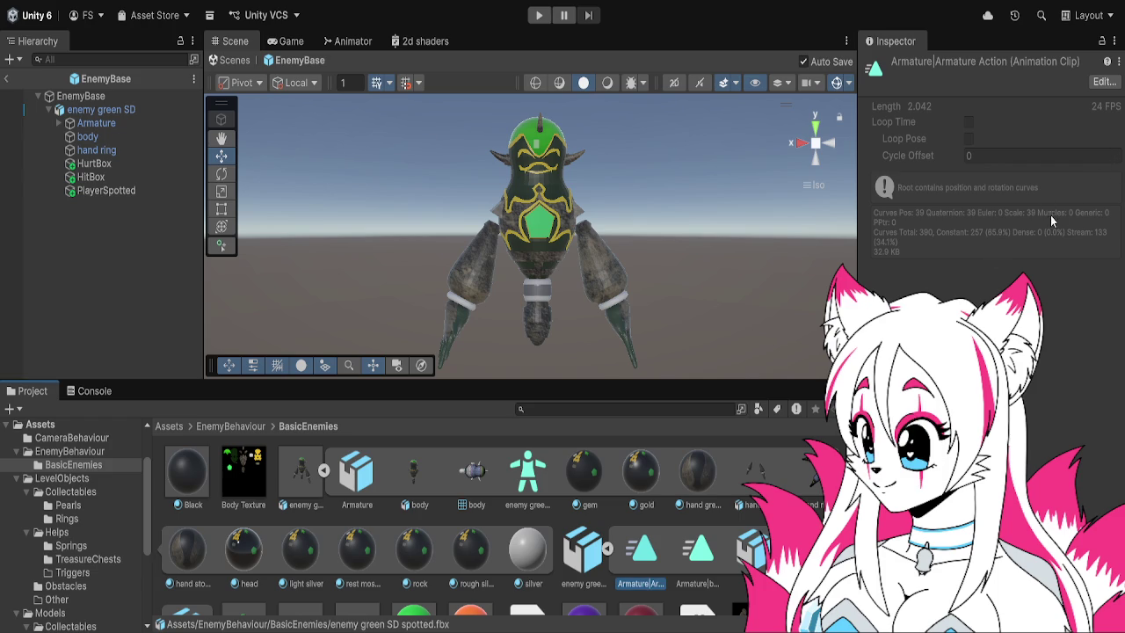
- Remove the extra Armature|bodyAction clip from the spotted model's Clips list
{"action": "left_click", "coordinate": [606, 548]}
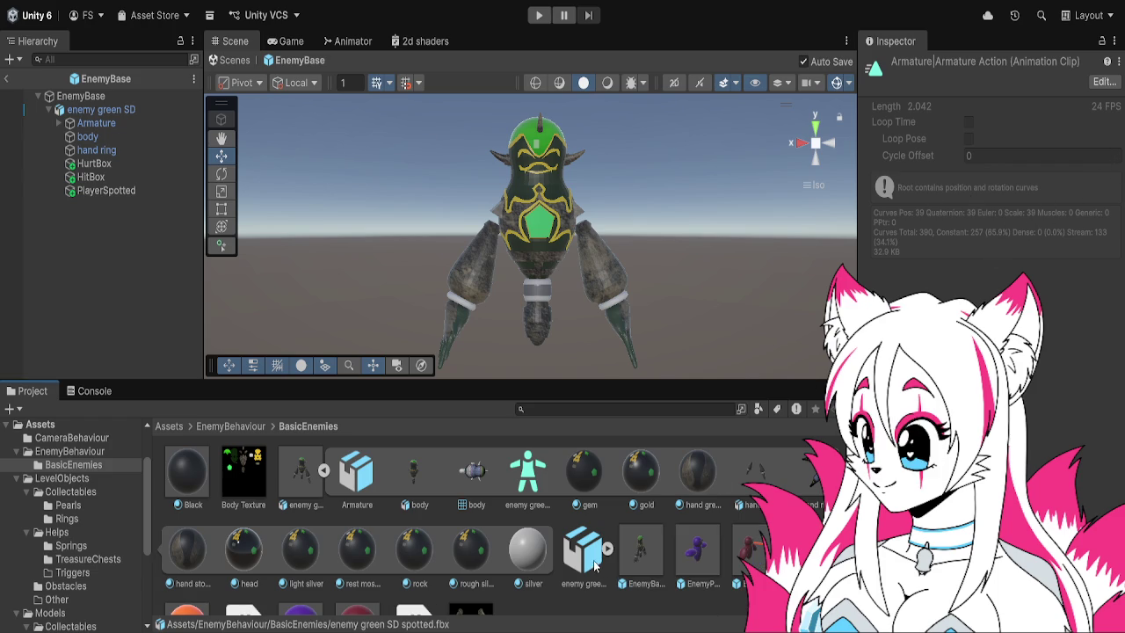
{"action": "left_click", "coordinate": [599, 563]}
{"action": "scroll", "coordinate": [992, 220], "scroll_direction": "down", "scroll_amount": 5}
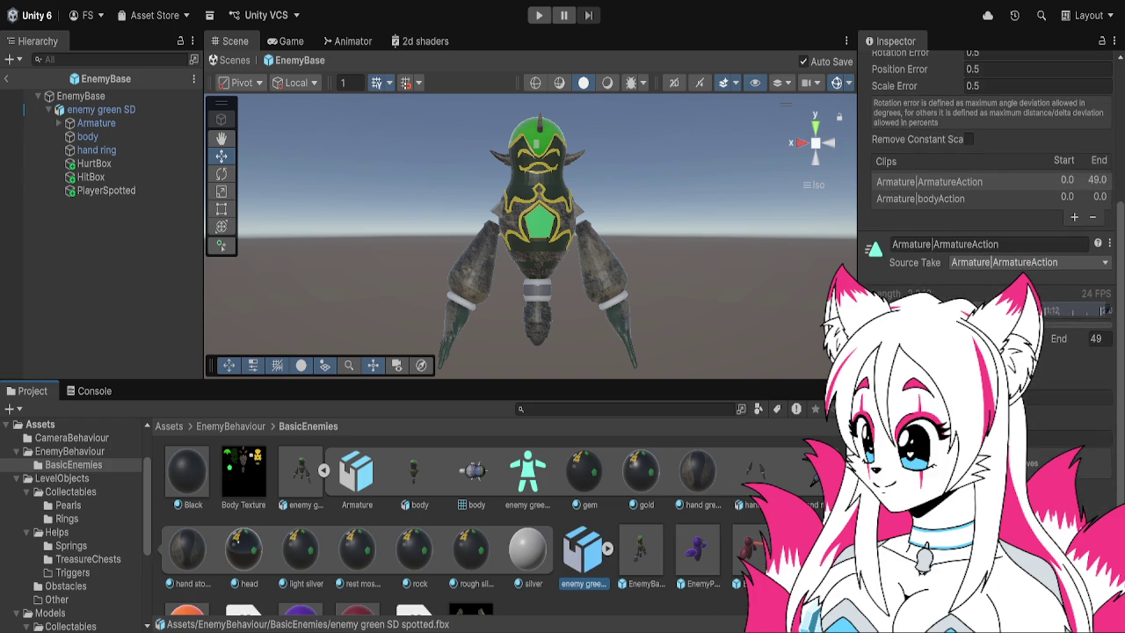
{"action": "scroll", "coordinate": [991, 220], "scroll_direction": "down", "scroll_amount": 5}
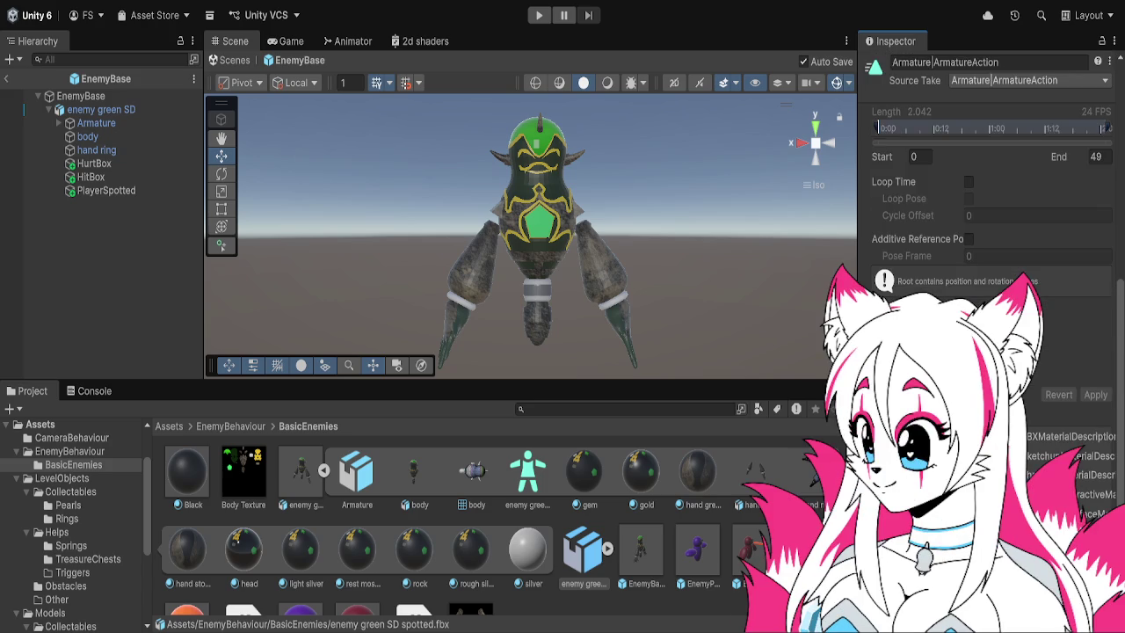
{"action": "scroll", "coordinate": [992, 219], "scroll_direction": "up", "scroll_amount": 5}
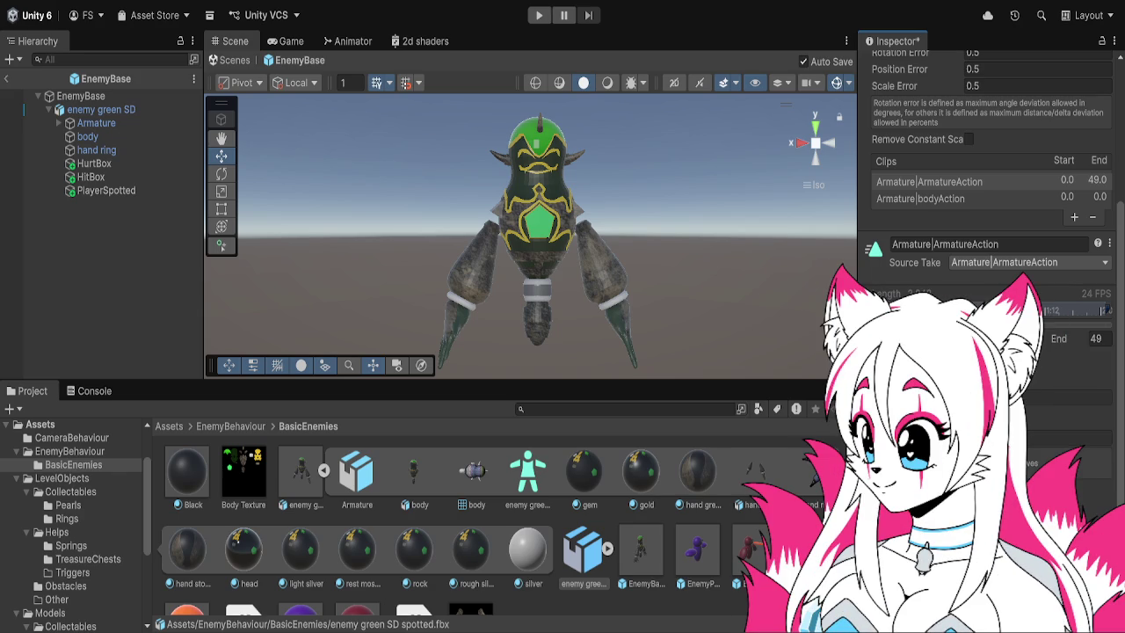
{"action": "scroll", "coordinate": [988, 220], "scroll_direction": "up", "scroll_amount": 5}
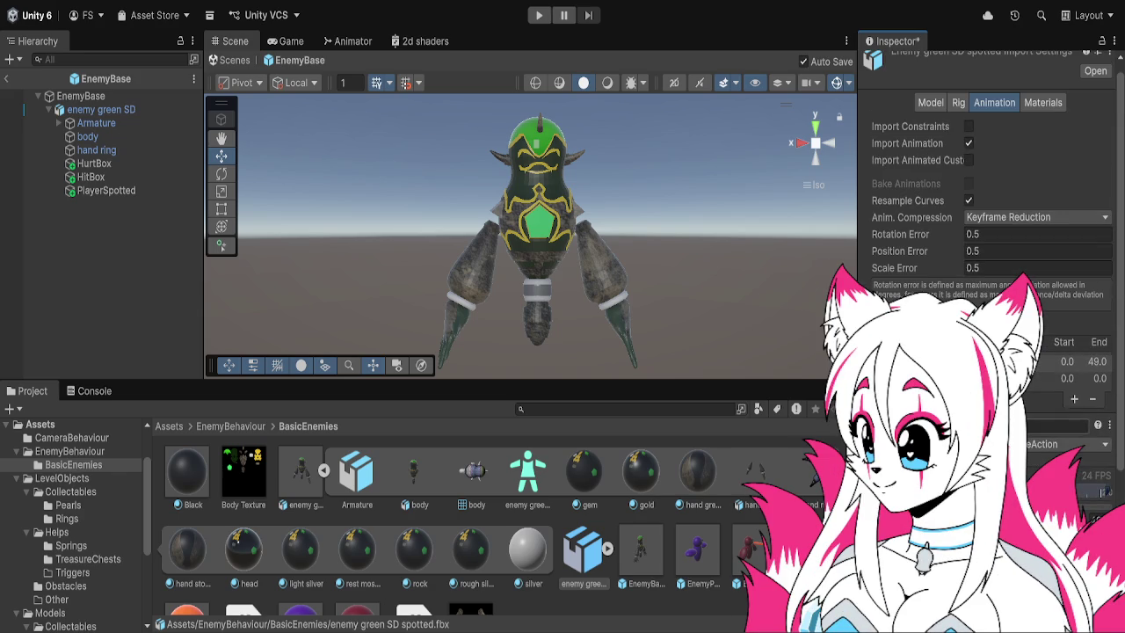
{"action": "scroll", "coordinate": [989, 219], "scroll_direction": "down", "scroll_amount": 3}
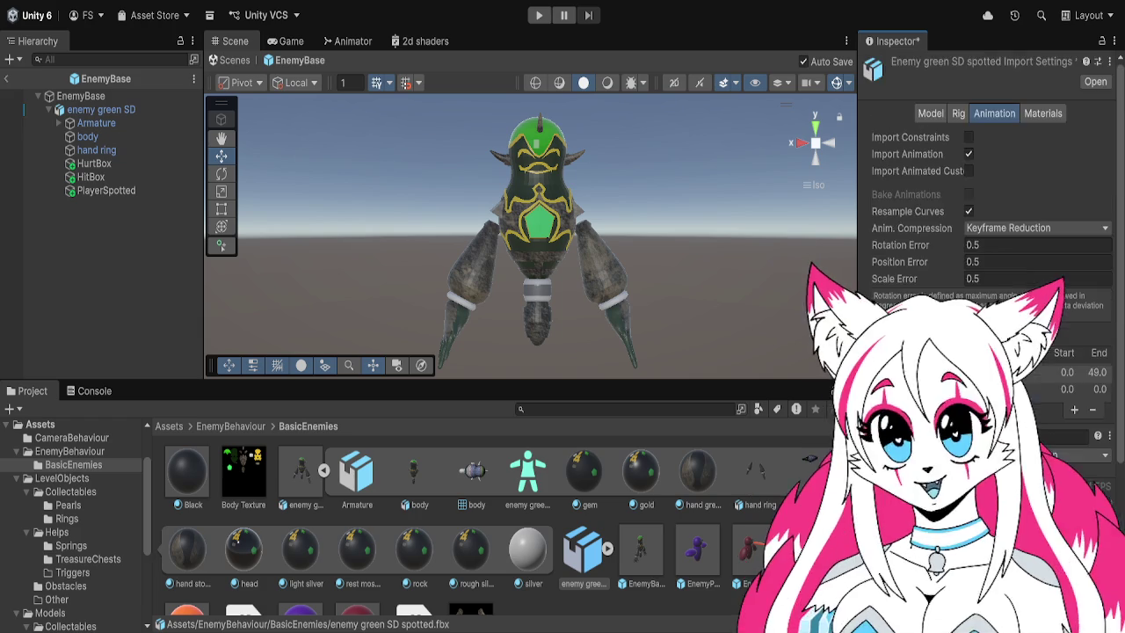
{"action": "left_click", "coordinate": [1092, 320]}
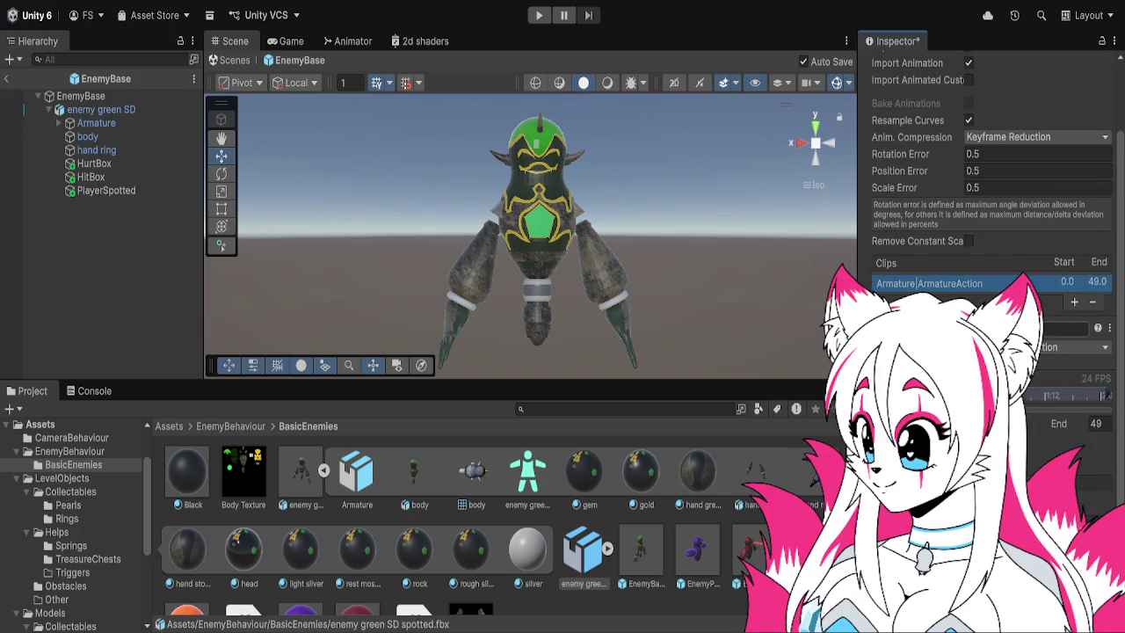
- Recheck the spotted model's Model, Rig and Animation tabs, then bring up the Animator graph
{"action": "scroll", "coordinate": [975, 204], "scroll_direction": "up", "scroll_amount": 3}
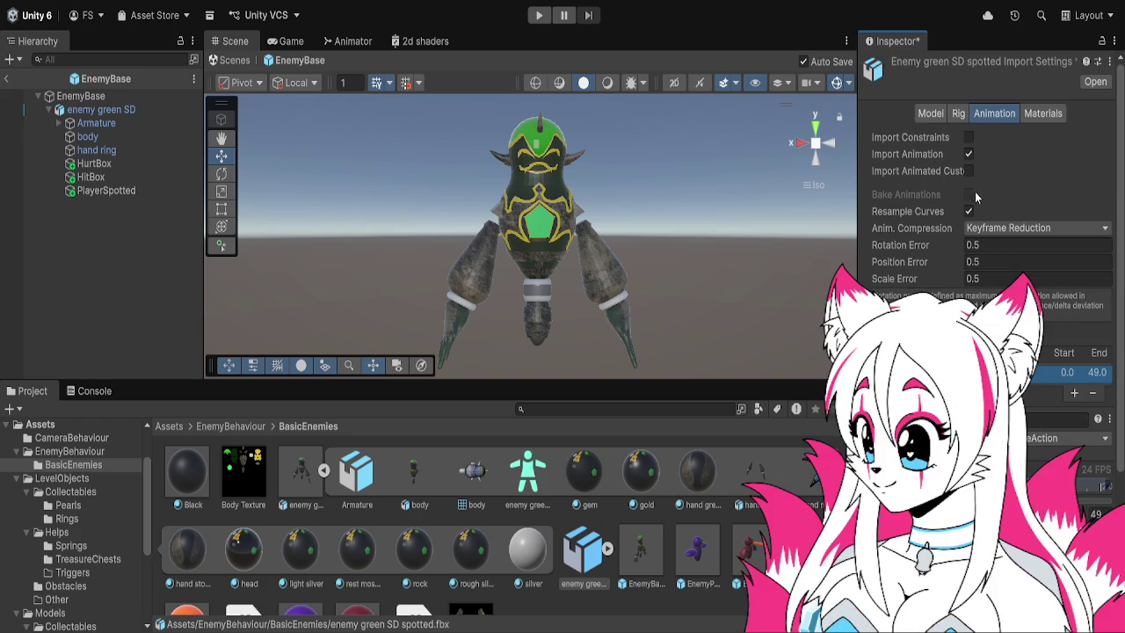
{"action": "left_click", "coordinate": [928, 114]}
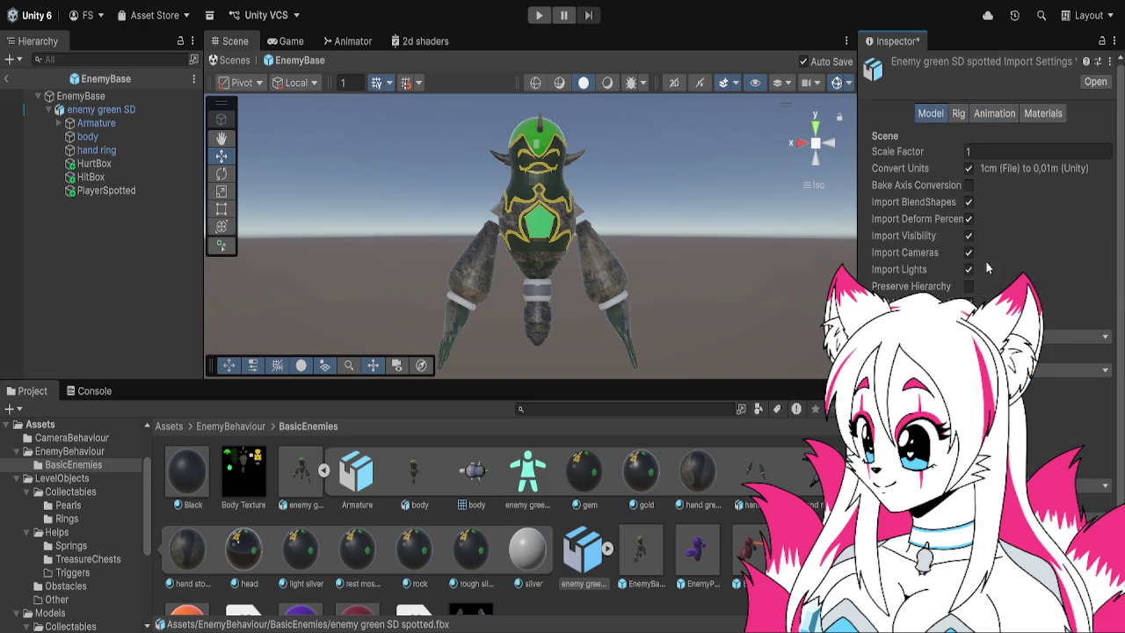
{"action": "scroll", "coordinate": [985, 259], "scroll_direction": "down", "scroll_amount": 3}
{"action": "scroll", "coordinate": [985, 259], "scroll_direction": "up", "scroll_amount": 3}
{"action": "scroll", "coordinate": [985, 259], "scroll_direction": "down", "scroll_amount": 3}
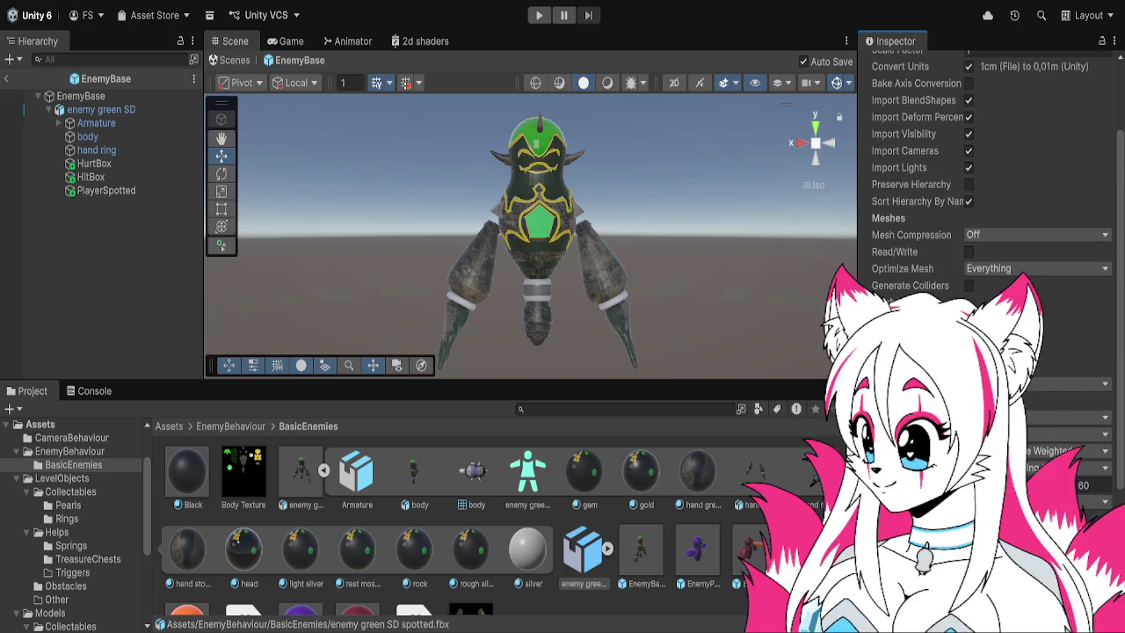
{"action": "left_click", "coordinate": [581, 567]}
{"action": "left_click", "coordinate": [607, 548]}
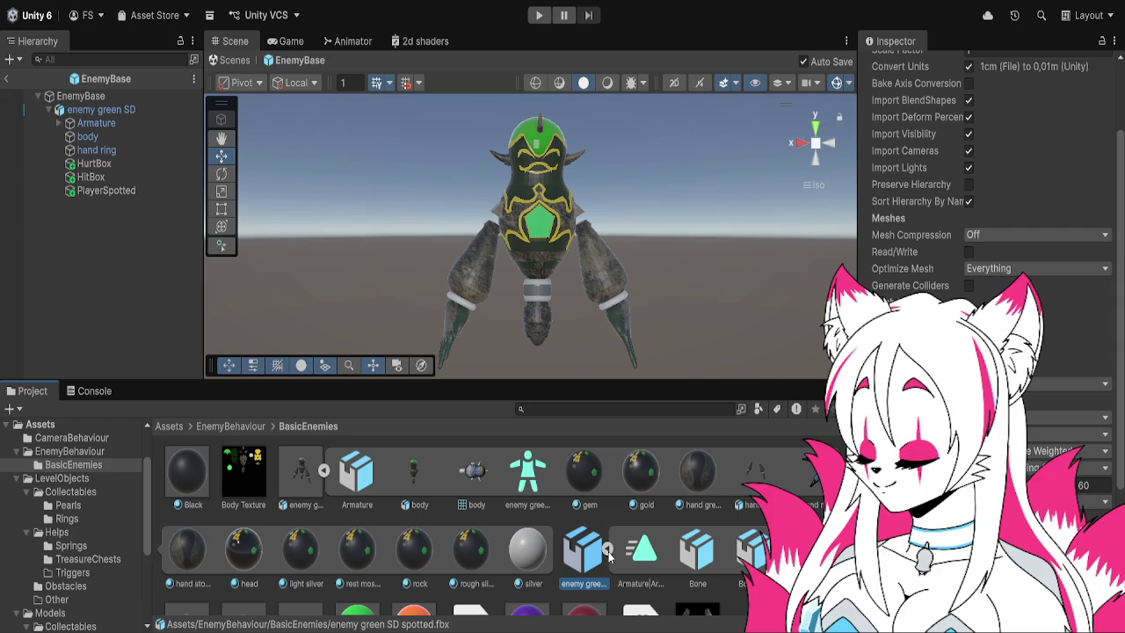
{"action": "left_click", "coordinate": [607, 548]}
{"action": "scroll", "coordinate": [969, 142], "scroll_direction": "up", "scroll_amount": 3}
{"action": "left_click", "coordinate": [959, 113]}
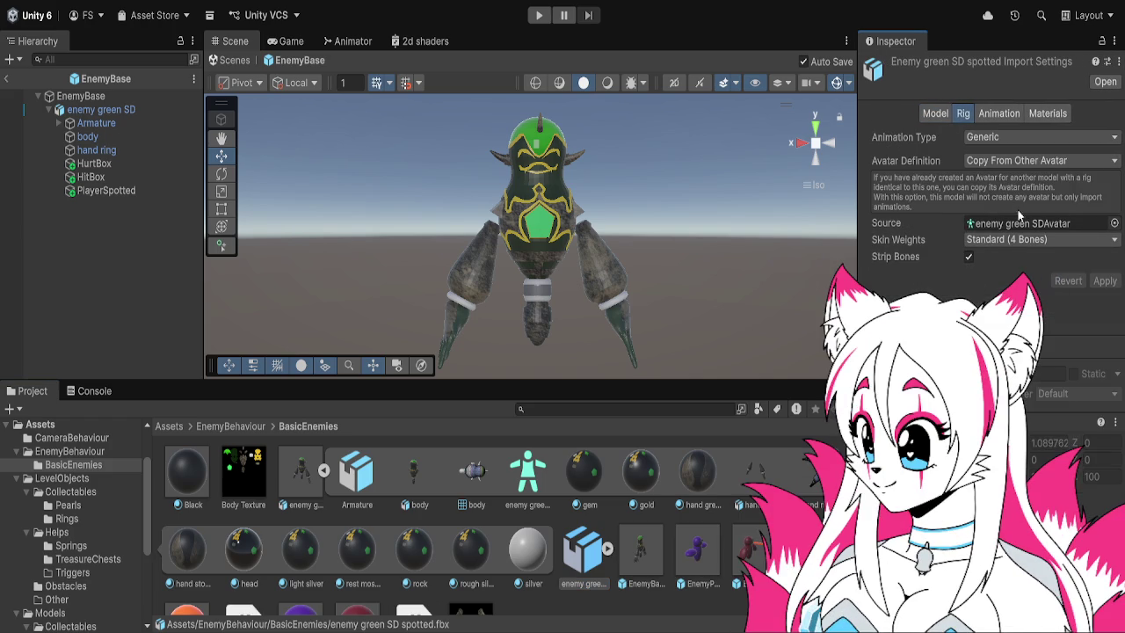
{"action": "left_click", "coordinate": [993, 120]}
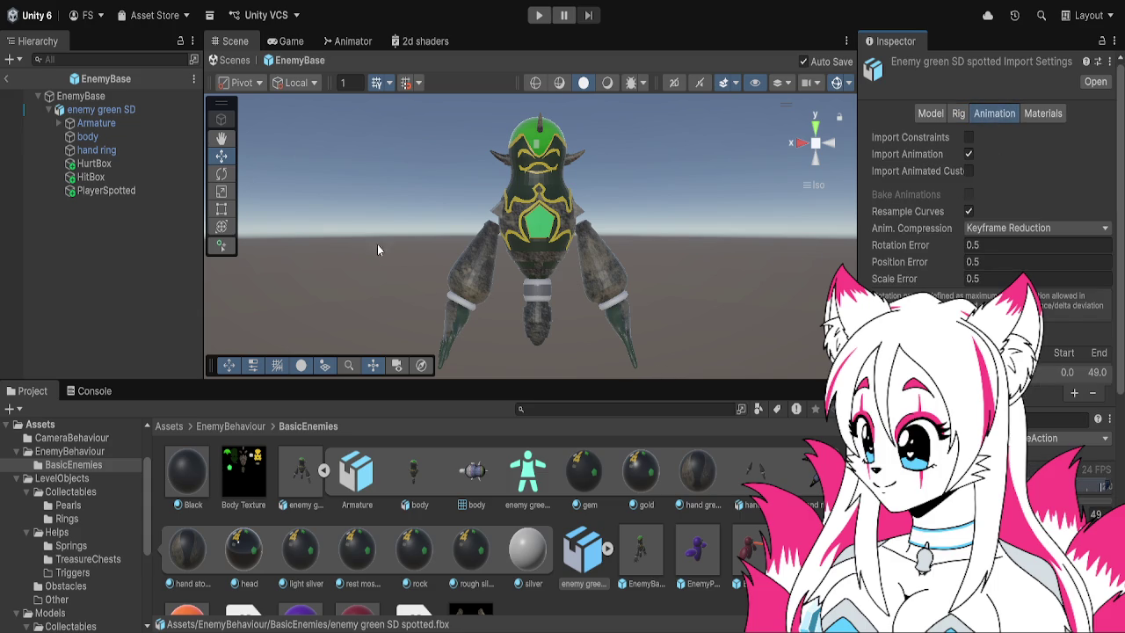
{"action": "left_click", "coordinate": [354, 42]}
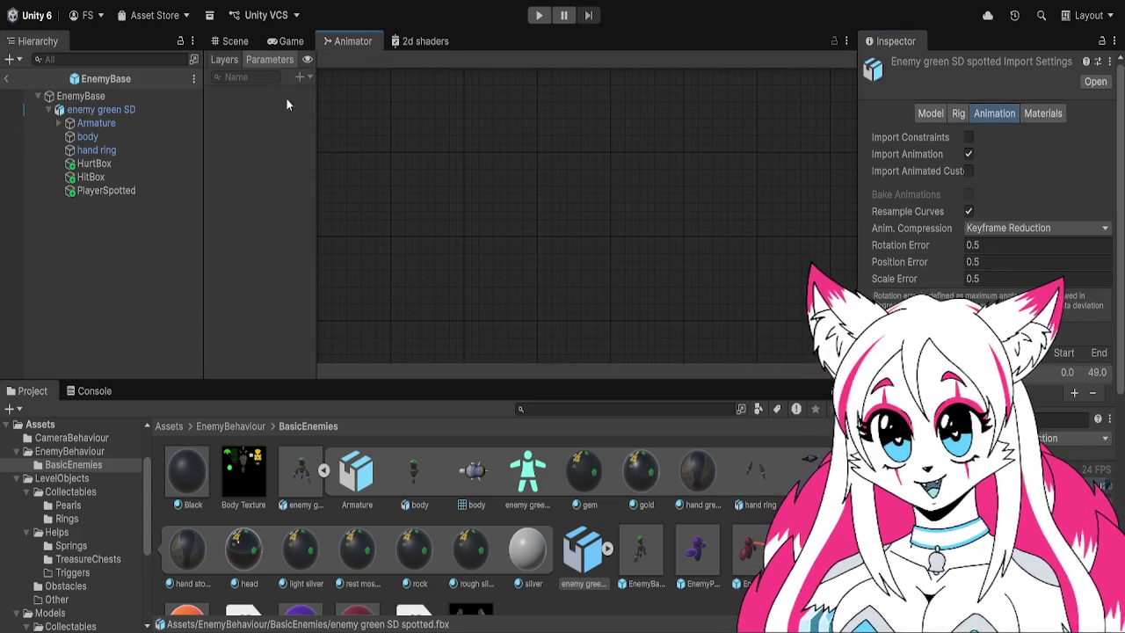
- View the enemy green SD model asset, then select its scene object to show the controller-less Animator
{"action": "left_click", "coordinate": [297, 473]}
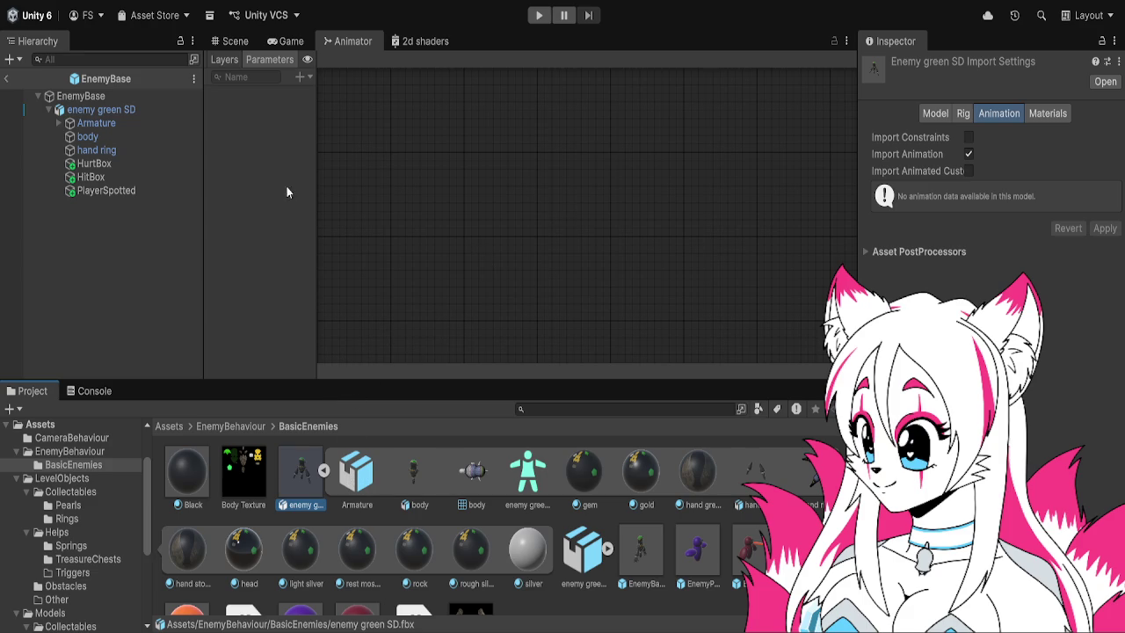
{"action": "left_click", "coordinate": [301, 76]}
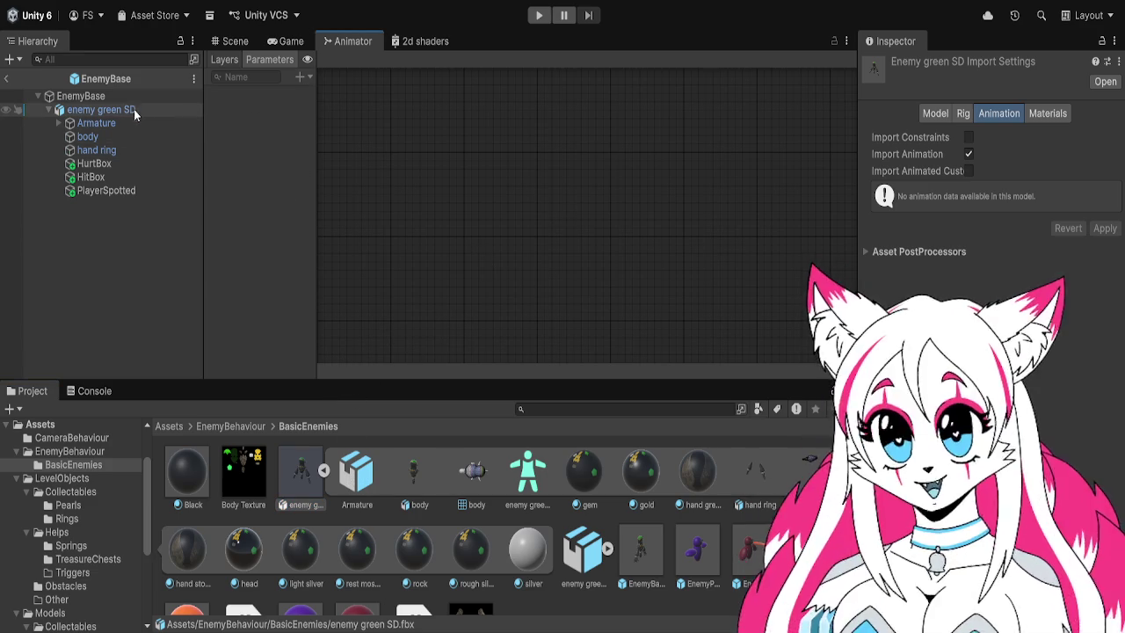
{"action": "left_click", "coordinate": [134, 112]}
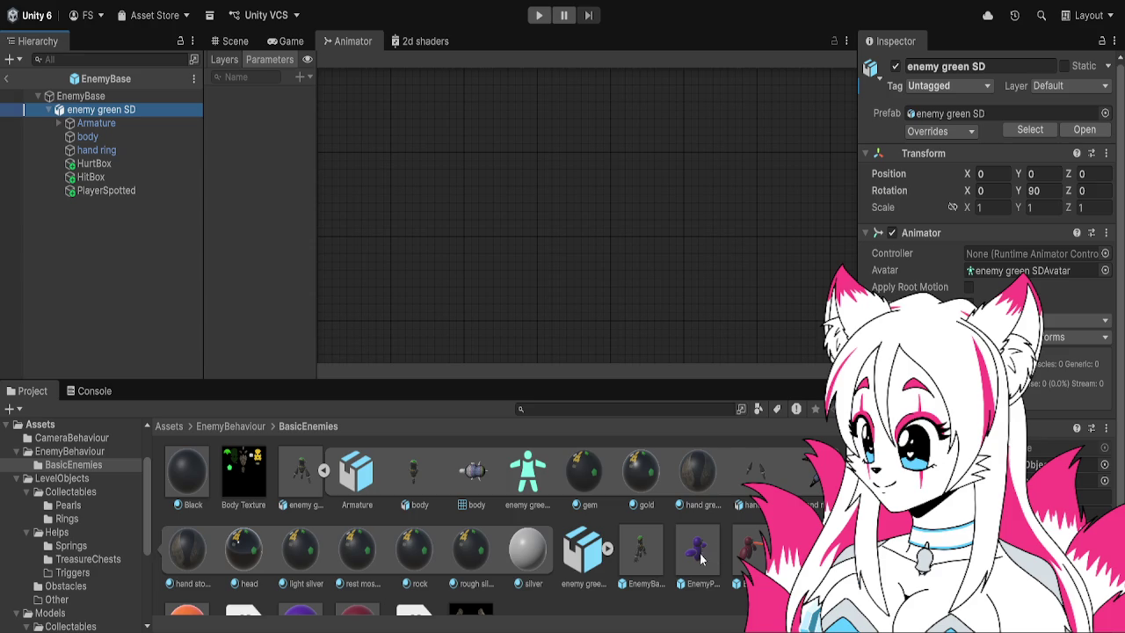
- Return to the Scene view with enemy green SD selected and collapse its asset in BasicEnemies
{"action": "left_click", "coordinate": [105, 96]}
{"action": "left_click", "coordinate": [281, 41]}
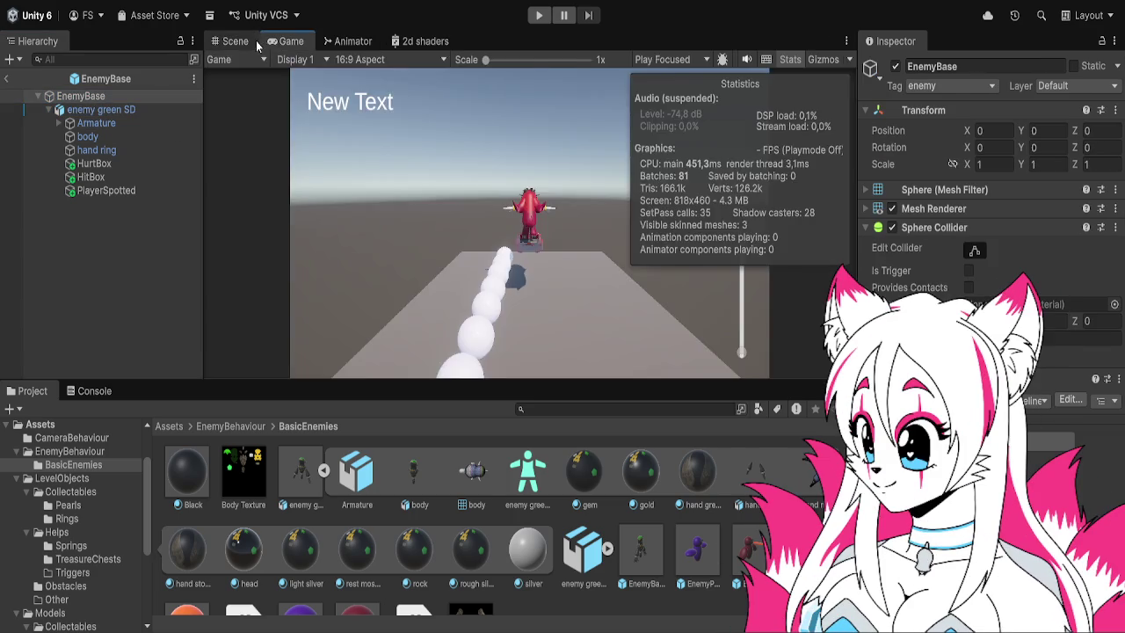
{"action": "left_click", "coordinate": [250, 41]}
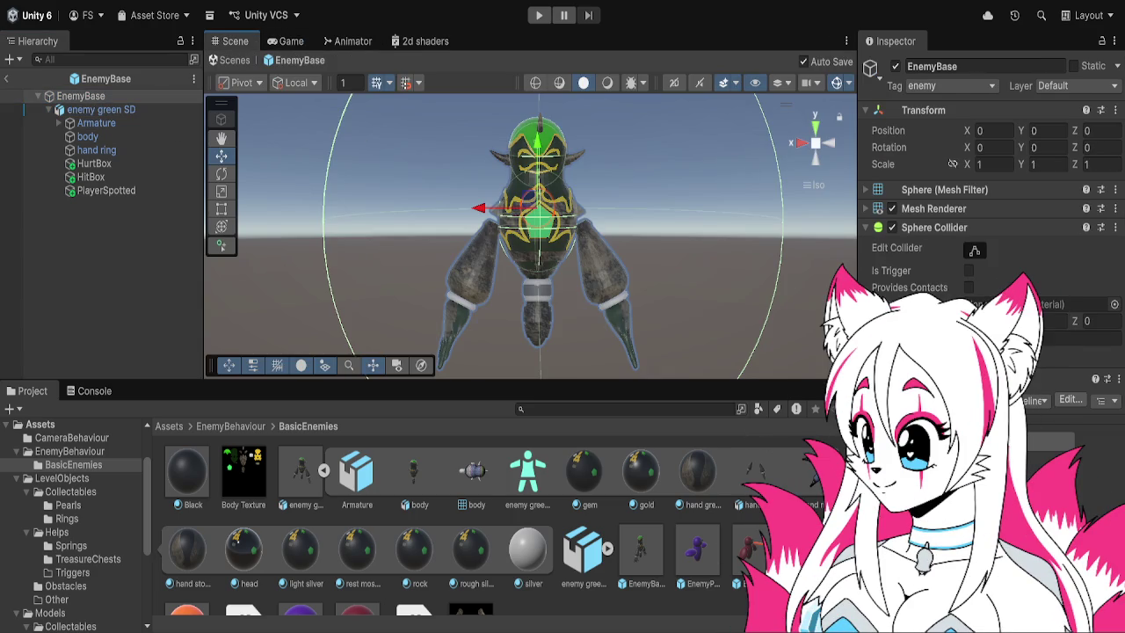
{"action": "left_click", "coordinate": [116, 111]}
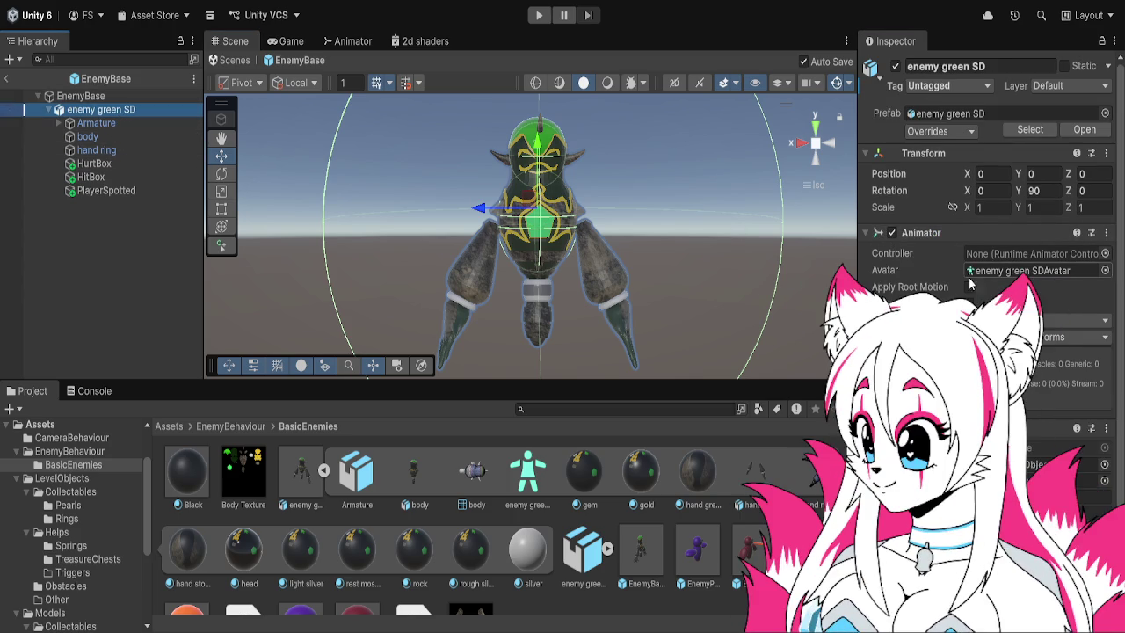
{"action": "left_click", "coordinate": [323, 470]}
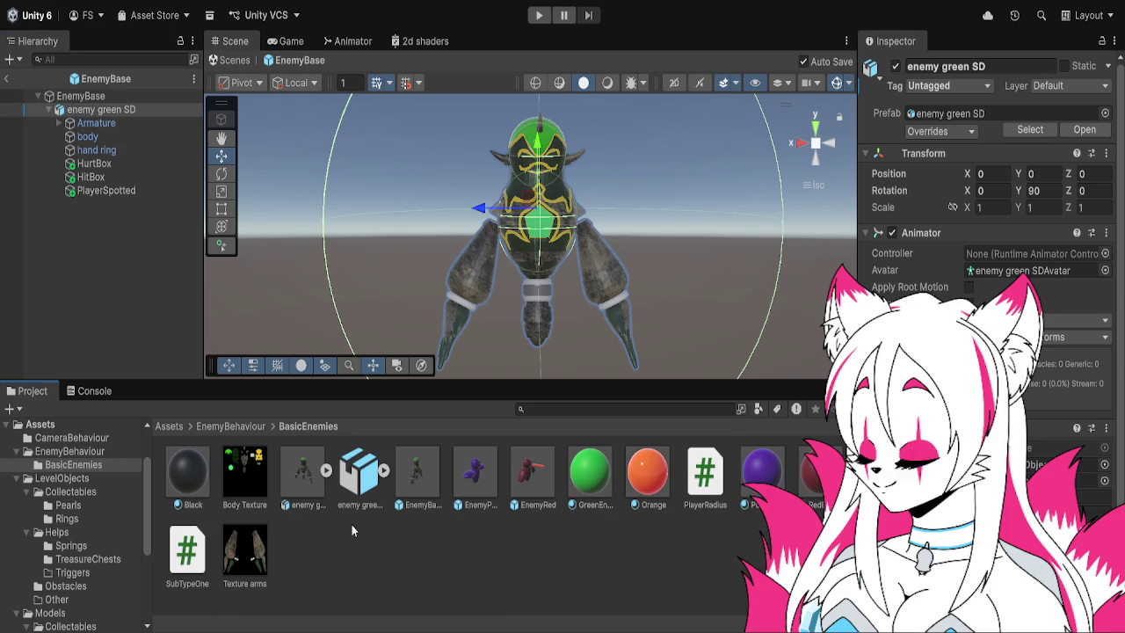
{"action": "left_click", "coordinate": [350, 521]}
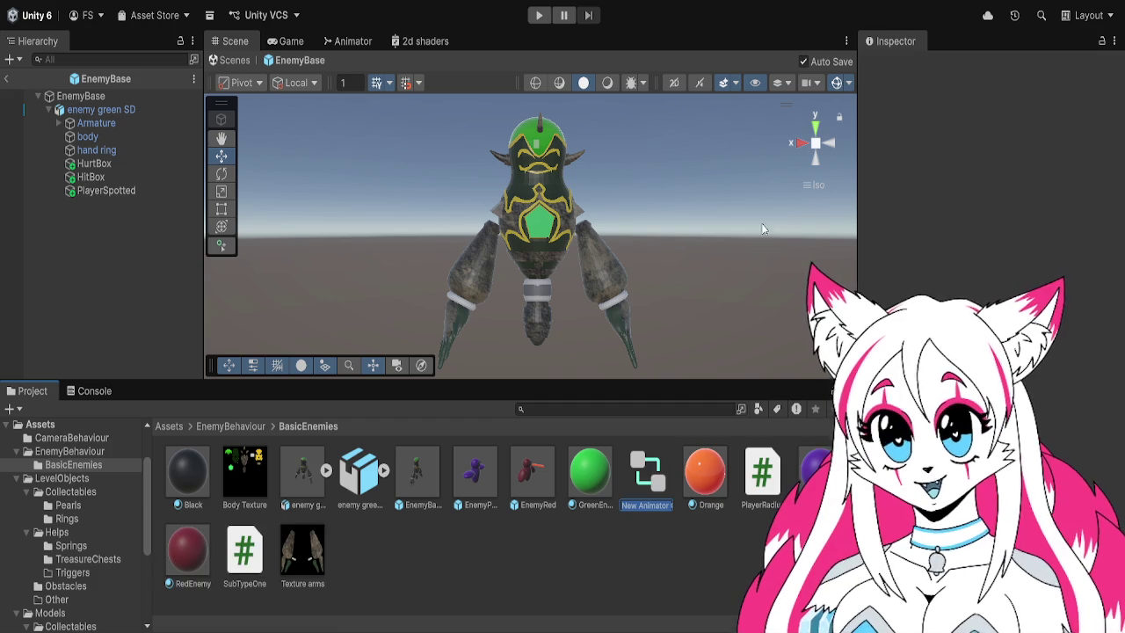
- Name the new animator controller 'Green Enemy Basic' and reselect the enemy green SD object
{"action": "type", "text": "Green Enemy"}
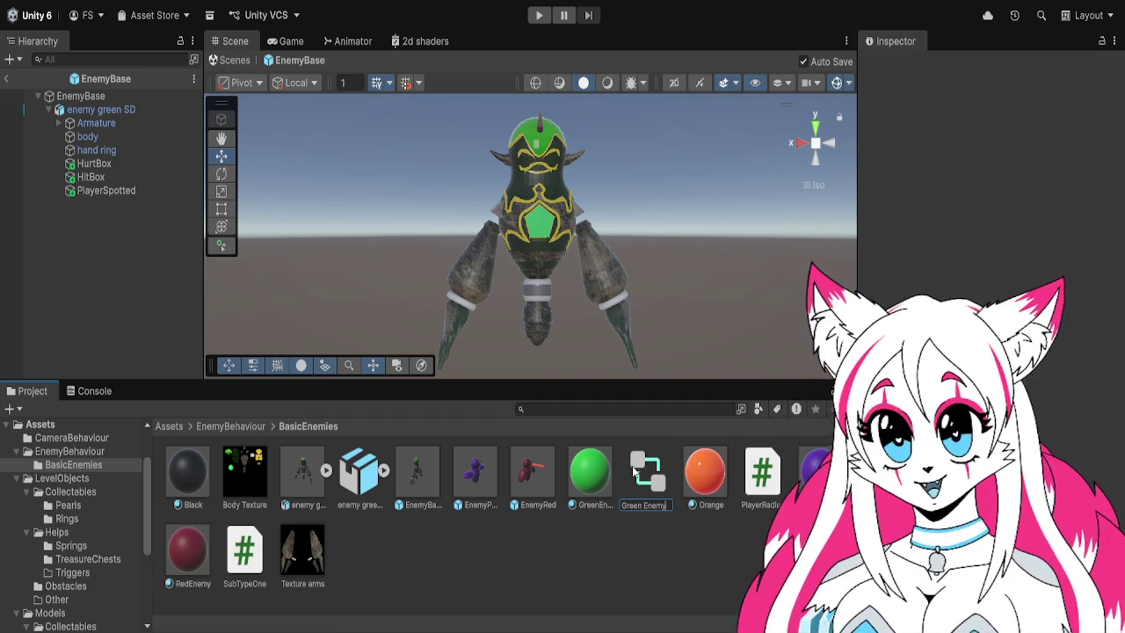
{"action": "type", "text": " Basic"}
{"action": "key", "text": "Return"}
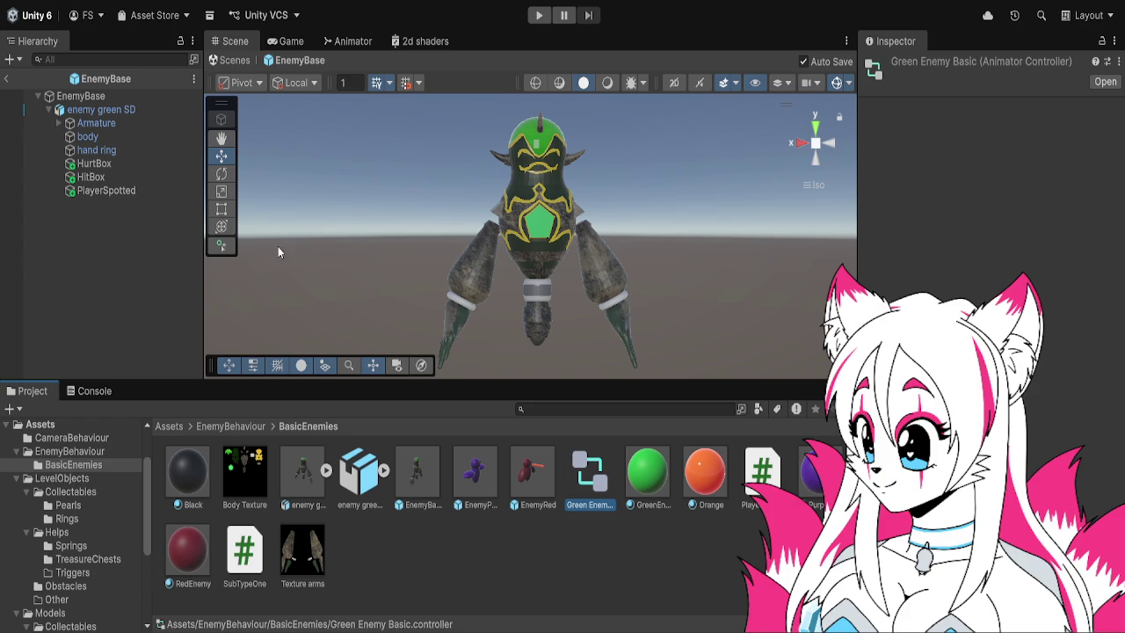
{"action": "left_click", "coordinate": [138, 124]}
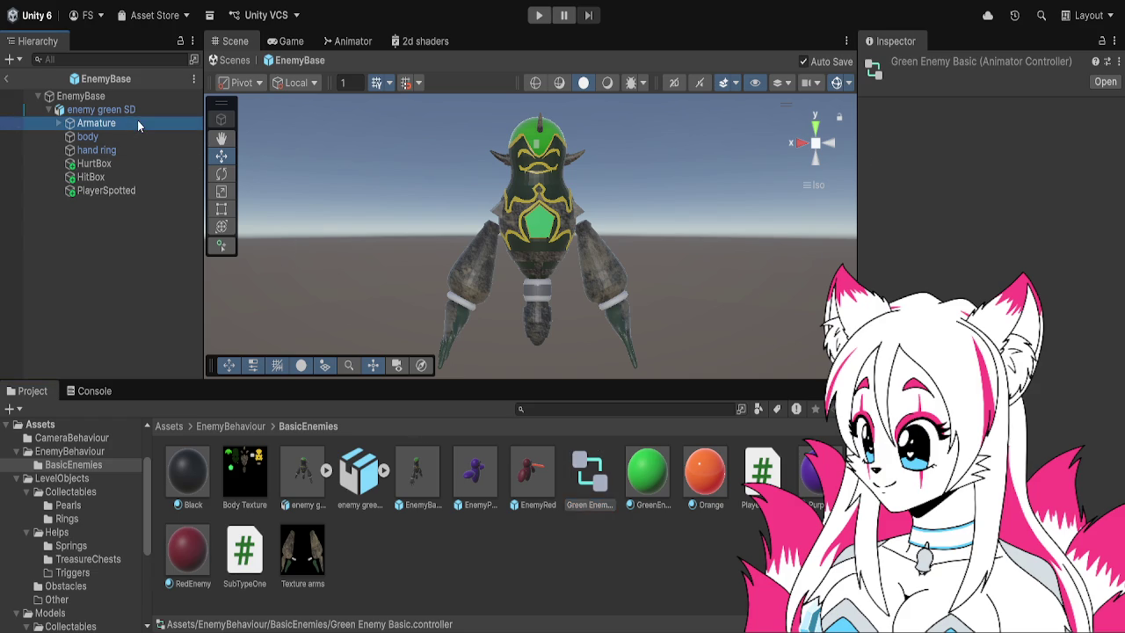
{"action": "left_click", "coordinate": [134, 112]}
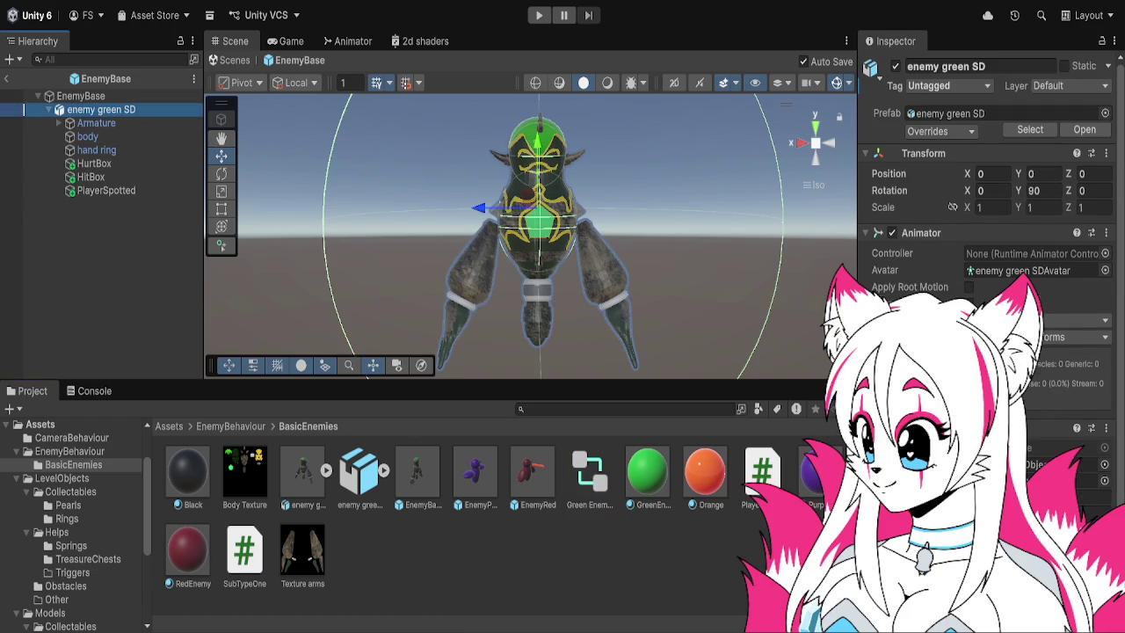
{"action": "left_click", "coordinate": [141, 97]}
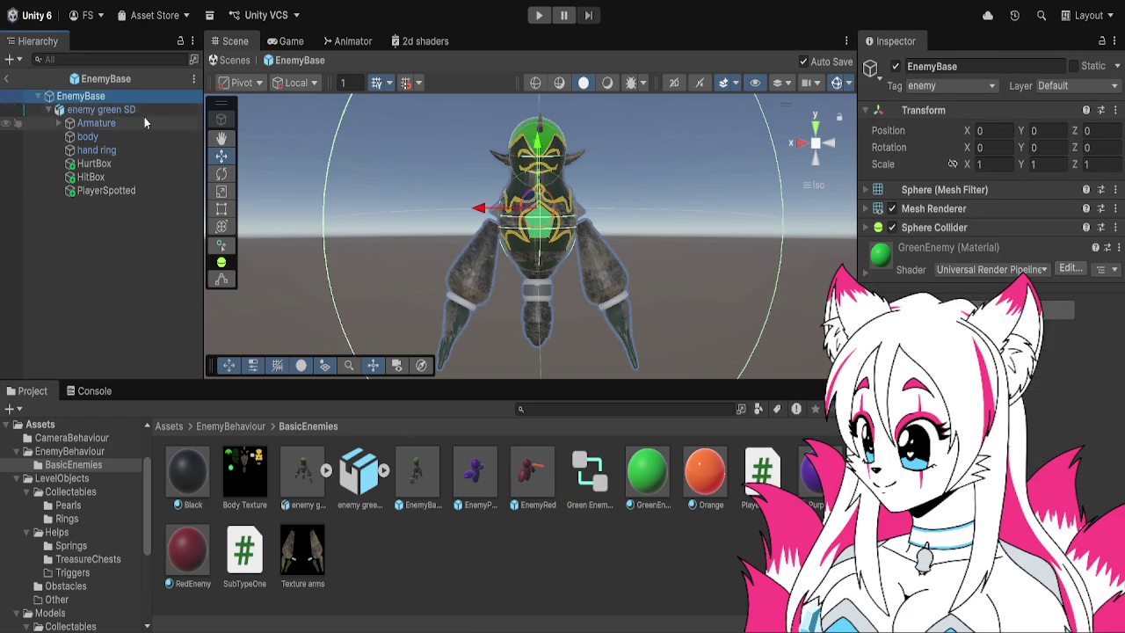
{"action": "left_click", "coordinate": [145, 123]}
{"action": "key", "text": "Down"}
{"action": "left_click", "coordinate": [146, 112]}
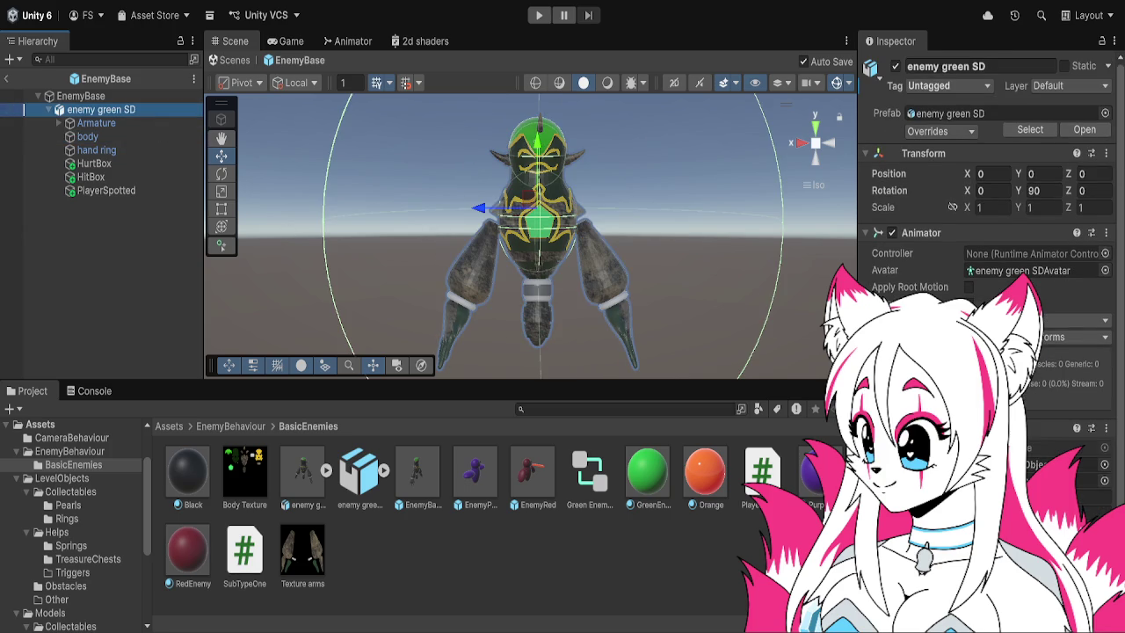
- Assign Green Enemy Basic as the model's Animator controller and open its graph
{"action": "left_click", "coordinate": [593, 479]}
{"action": "left_click_drag", "start_coordinate": [978, 264], "coordinate": [1011, 253]}
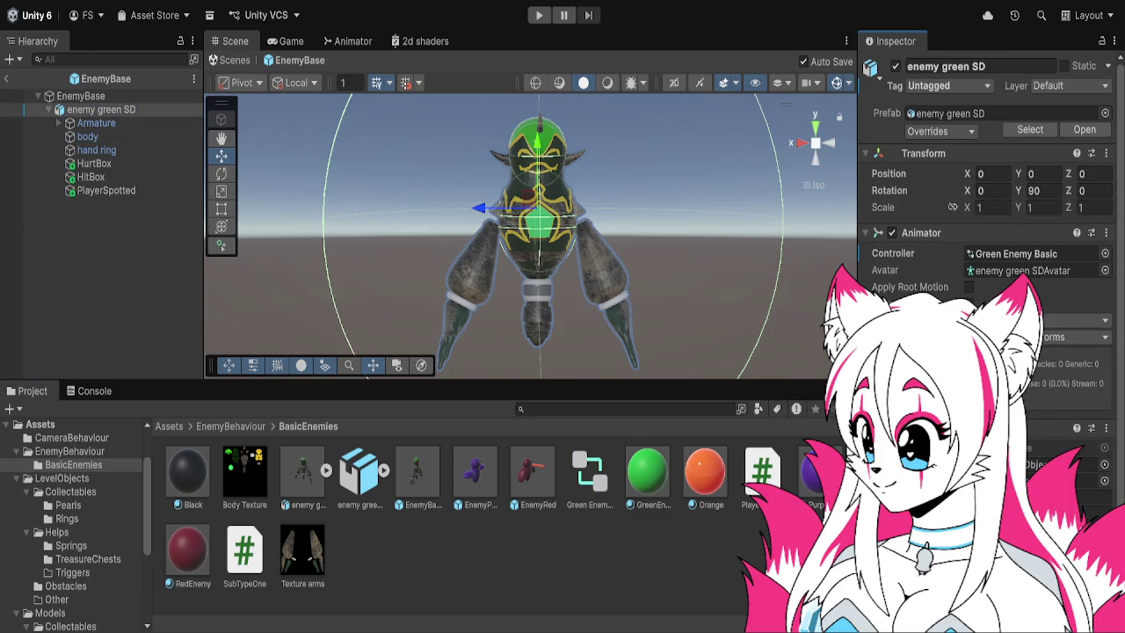
{"action": "double_click", "coordinate": [605, 467]}
{"action": "left_click", "coordinate": [410, 180]}
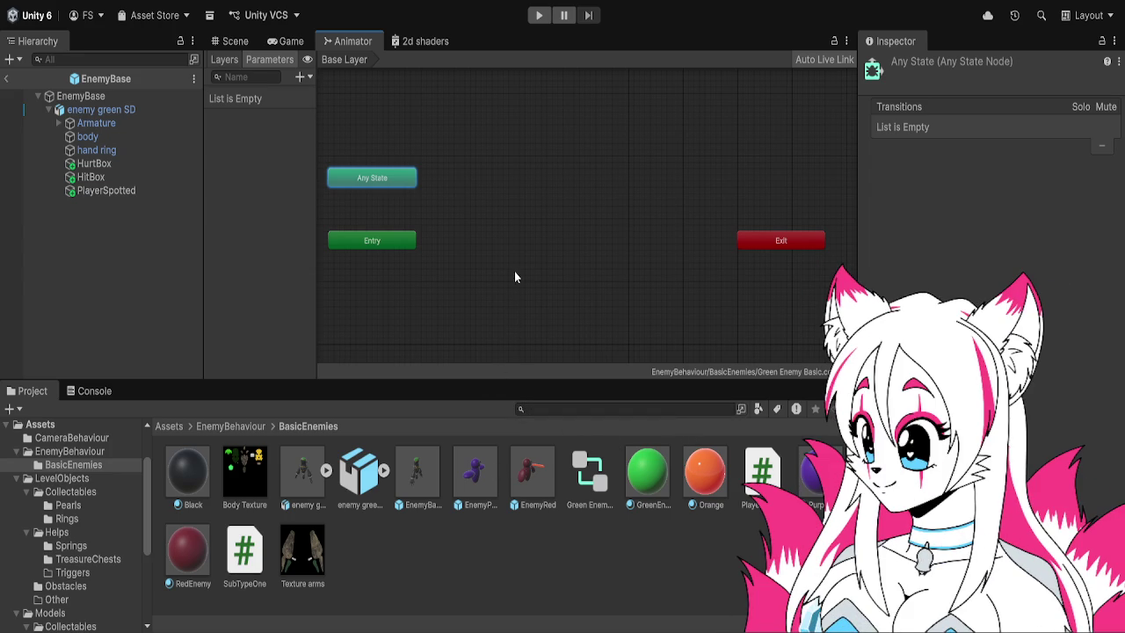
- Nudge the Any State node right and delete the GreenEnemy material from BasicEnemies
{"action": "mouse_move", "coordinate": [407, 179]}
{"action": "left_mouse_down"}
{"action": "mouse_move", "coordinate": [450, 185]}
{"action": "mouse_move", "coordinate": [411, 165]}
{"action": "left_mouse_up"}
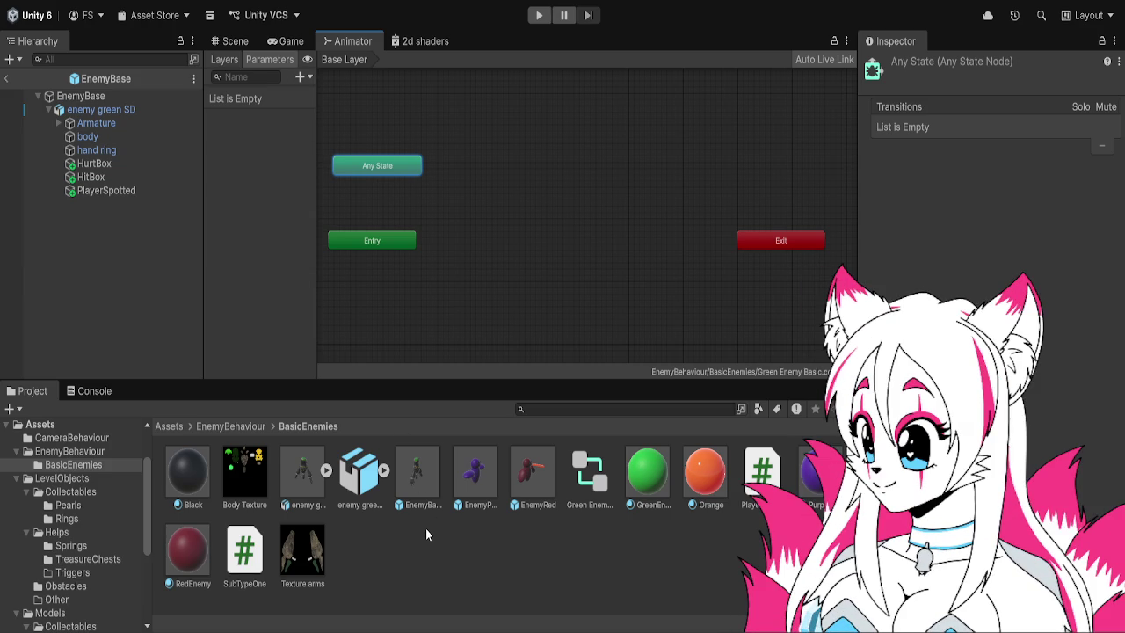
{"action": "left_click", "coordinate": [187, 470]}
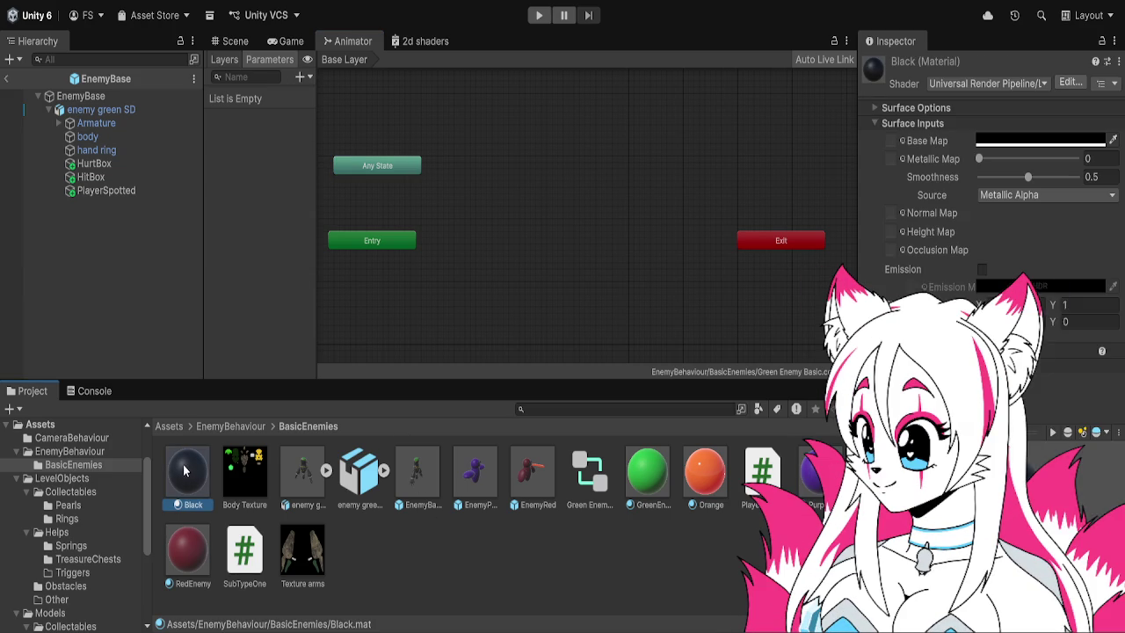
{"action": "left_click", "coordinate": [664, 473]}
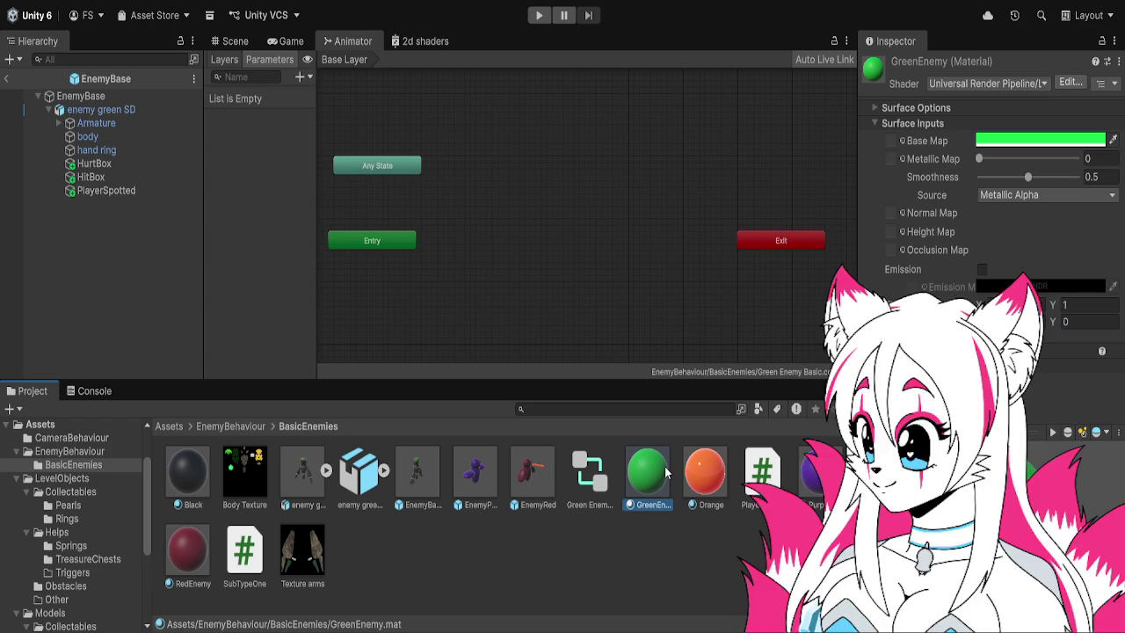
{"action": "key", "text": "Delete"}
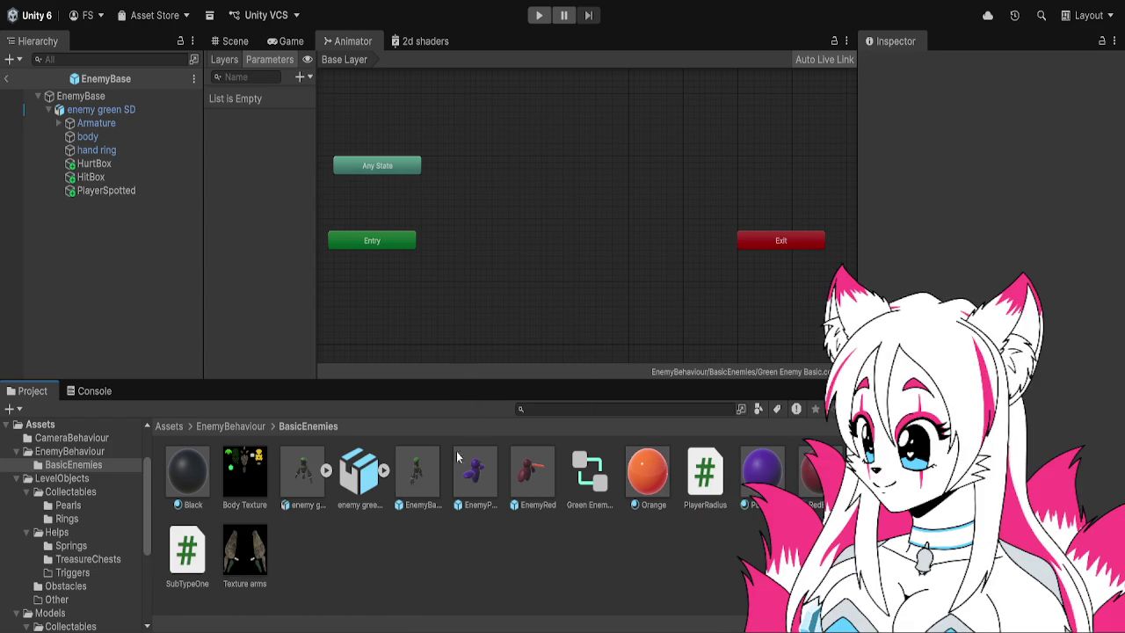
- Reposition the Any State node to sit above the Entry node
{"action": "left_click", "coordinate": [754, 241]}
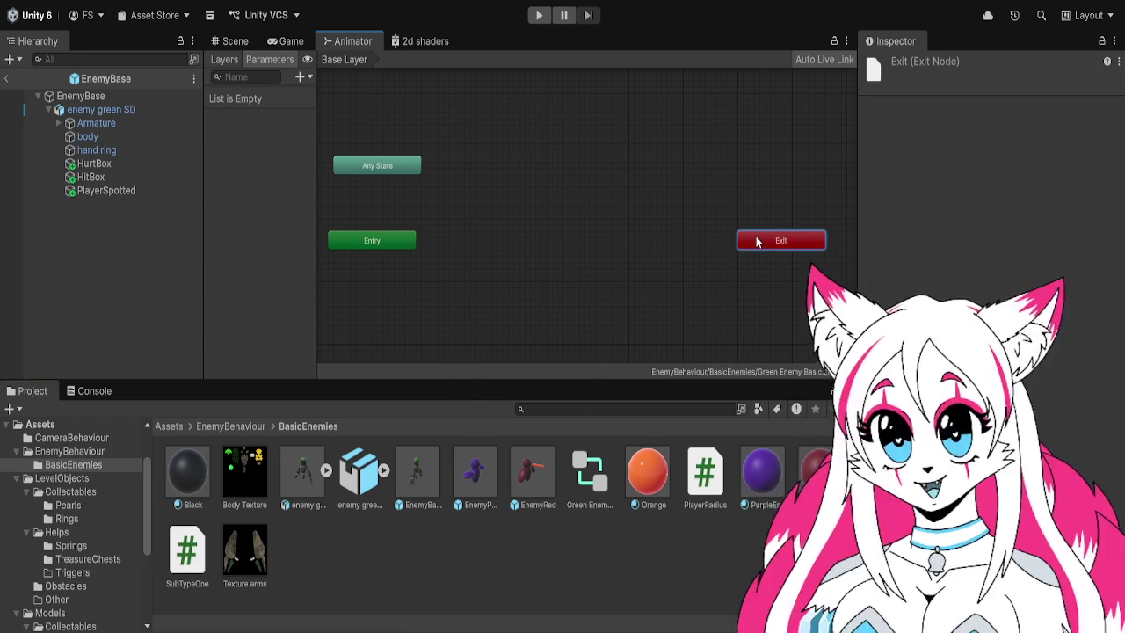
{"action": "mouse_move", "coordinate": [417, 163]}
{"action": "left_mouse_down"}
{"action": "mouse_move", "coordinate": [435, 181]}
{"action": "mouse_move", "coordinate": [404, 200]}
{"action": "mouse_move", "coordinate": [408, 218]}
{"action": "mouse_move", "coordinate": [532, 231]}
{"action": "mouse_move", "coordinate": [469, 179]}
{"action": "mouse_move", "coordinate": [427, 182]}
{"action": "left_mouse_up"}
{"action": "left_click", "coordinate": [408, 242]}
{"action": "left_click", "coordinate": [411, 227]}
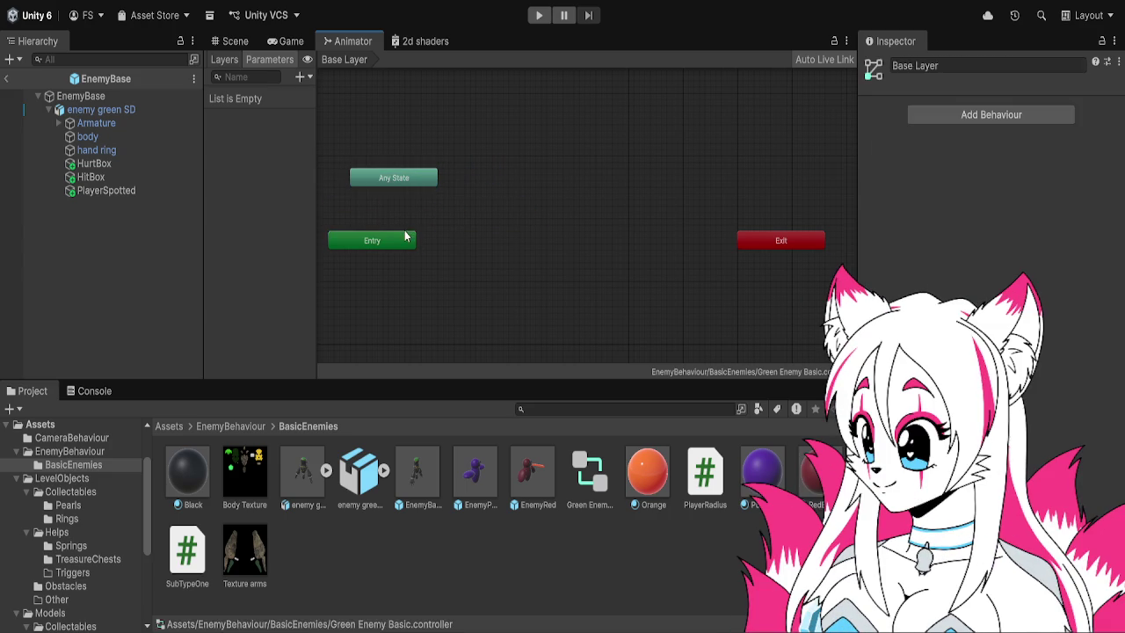
{"action": "left_click", "coordinate": [411, 239]}
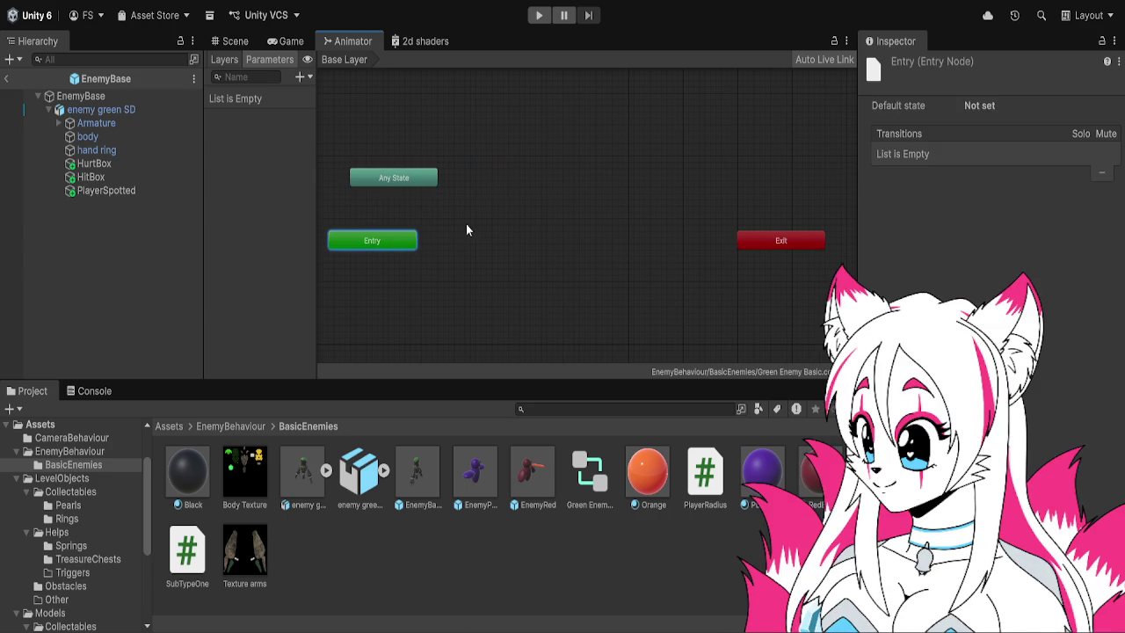
- Create an empty state from the canvas menu and name it Spotted Player, fixing a typo
{"action": "right_click", "coordinate": [681, 229]}
{"action": "left_click", "coordinate": [524, 237]}
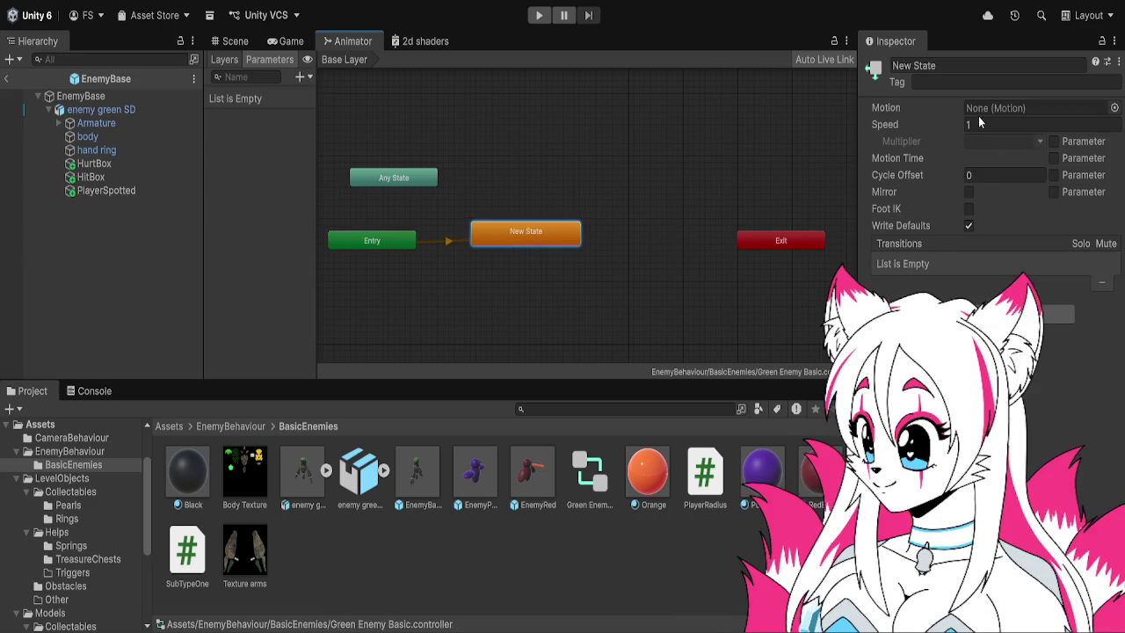
{"action": "left_click", "coordinate": [954, 65]}
{"action": "type", "text": "Spotted"}
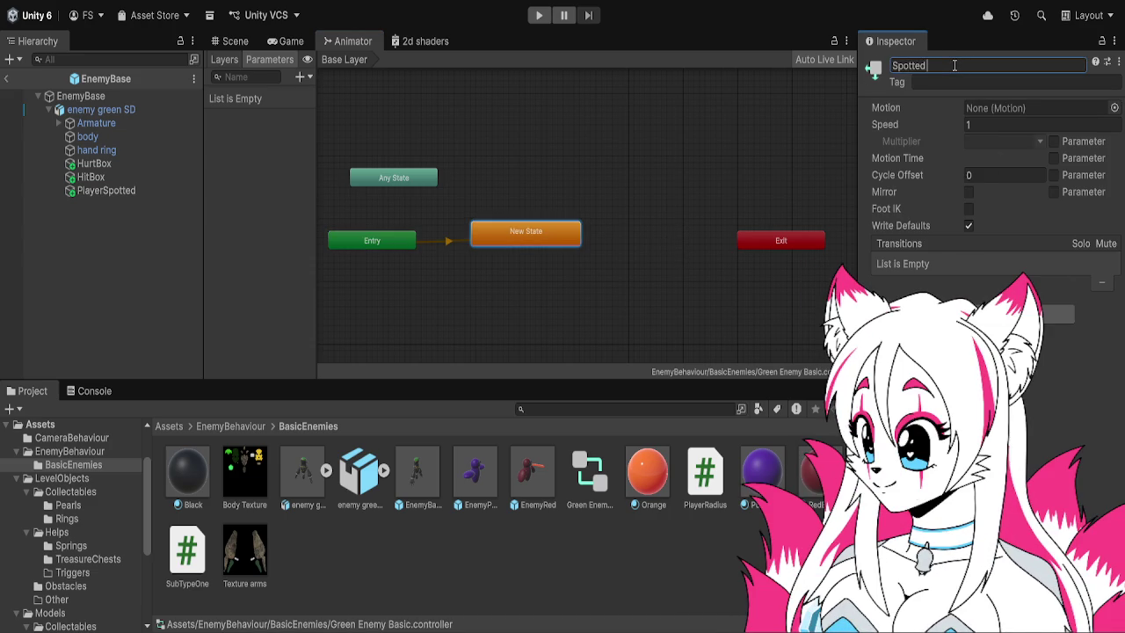
{"action": "type", "text": " Plyer"}
{"action": "key", "text": "Return"}
{"action": "left_click", "coordinate": [937, 65]}
{"action": "type", "text": "a"}
{"action": "left_click", "coordinate": [937, 65]}
{"action": "type", "text": "Spotted "}
{"action": "type", "text": "Player"}
{"action": "key", "text": "Return"}
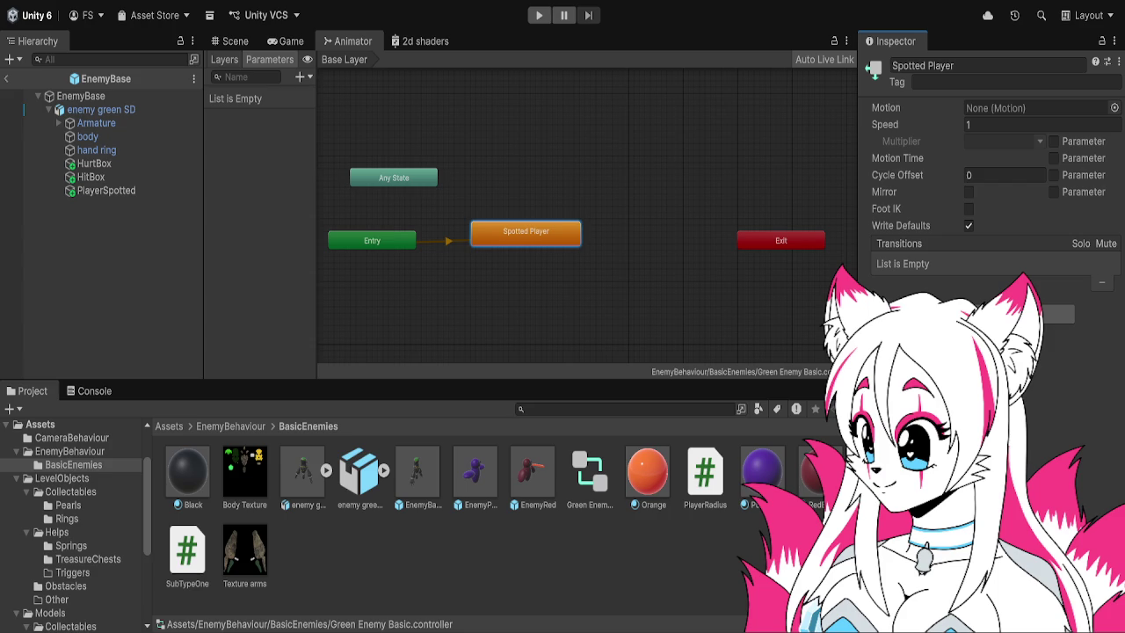
- Set Spotted Player's motion to the Armature|ArmatureAction clip and nudge the node right
{"action": "left_click", "coordinate": [326, 470]}
{"action": "mouse_move", "coordinate": [418, 472]}
{"action": "left_mouse_down"}
{"action": "mouse_move", "coordinate": [727, 301]}
{"action": "mouse_move", "coordinate": [993, 112]}
{"action": "left_mouse_up"}
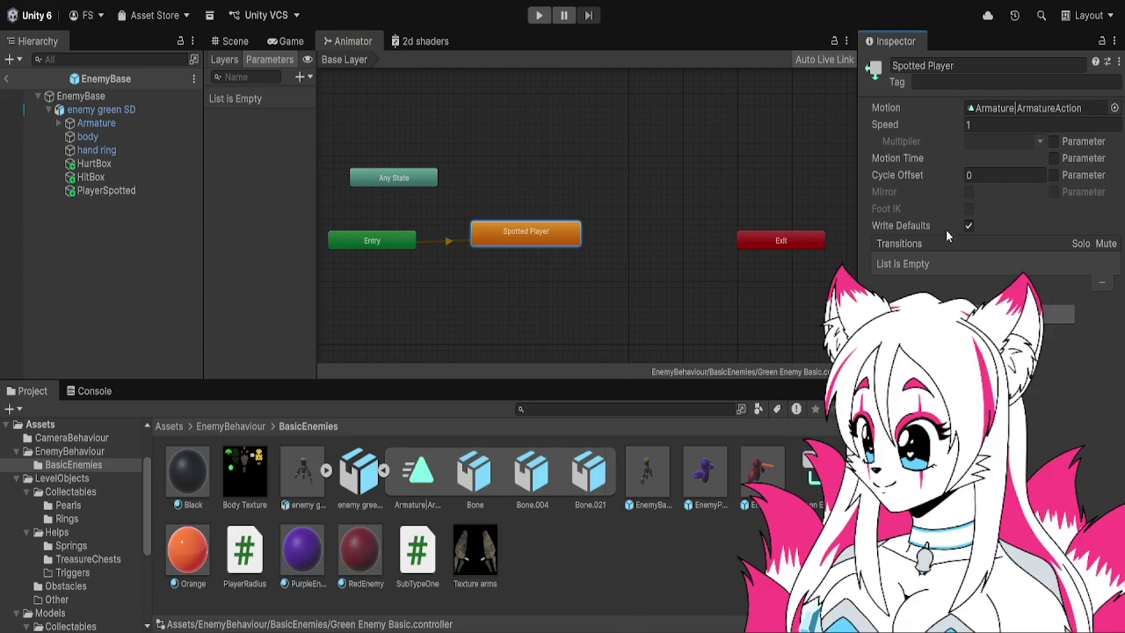
{"action": "left_click_drag", "start_coordinate": [570, 240], "coordinate": [605, 244]}
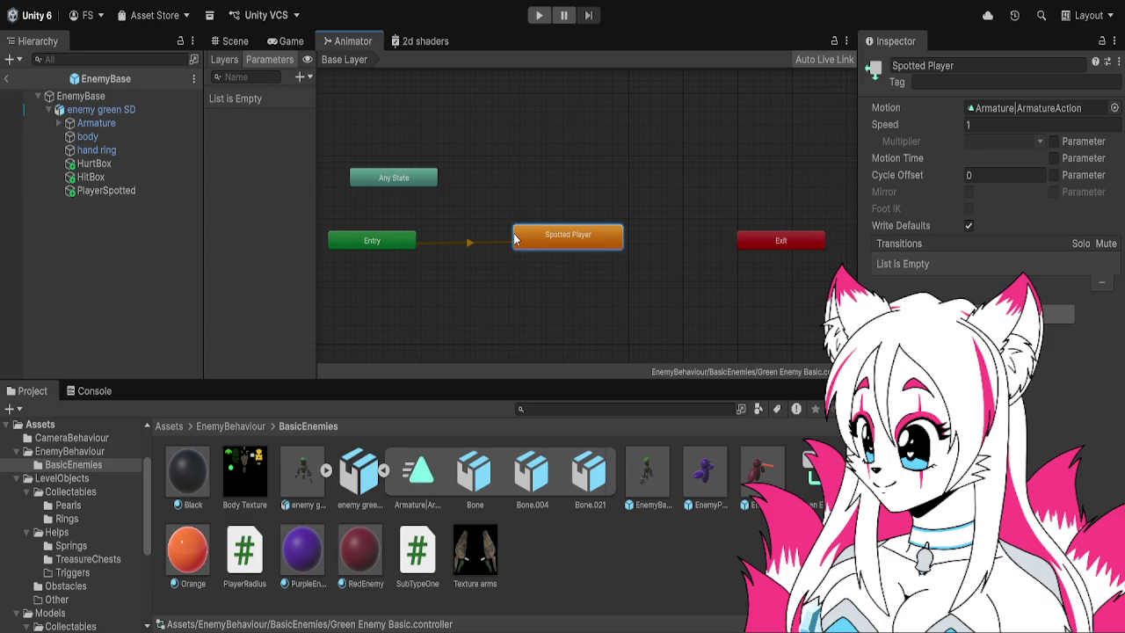
- Select Entry and Spotted Player, then bring up Spotted Player's menu for adding a transition
{"action": "left_click", "coordinate": [408, 239]}
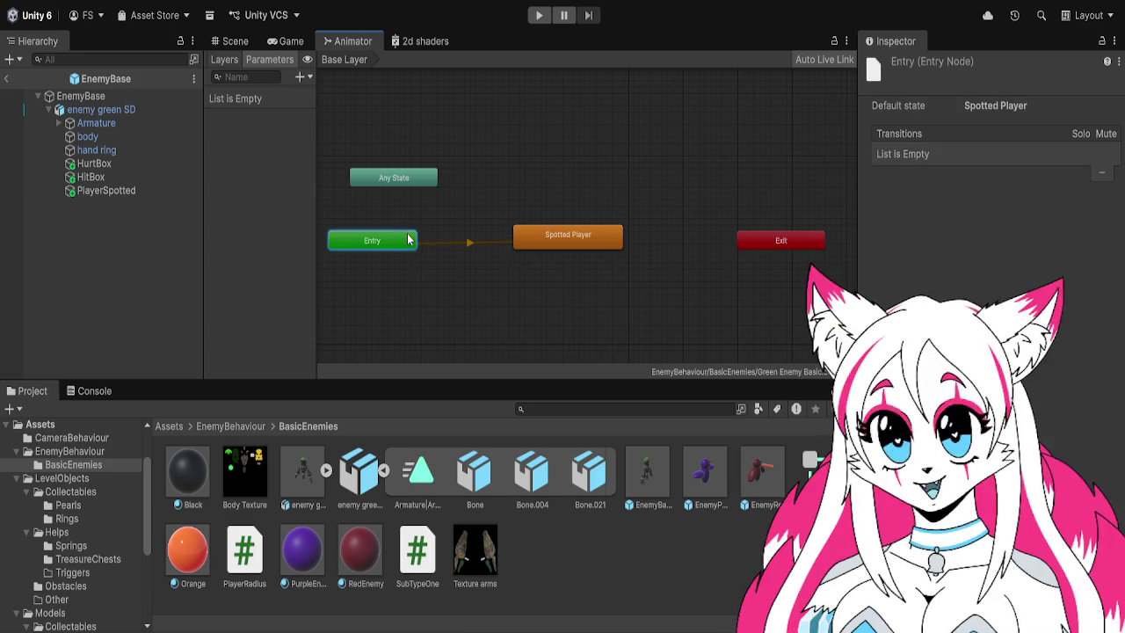
{"action": "left_click", "coordinate": [535, 230]}
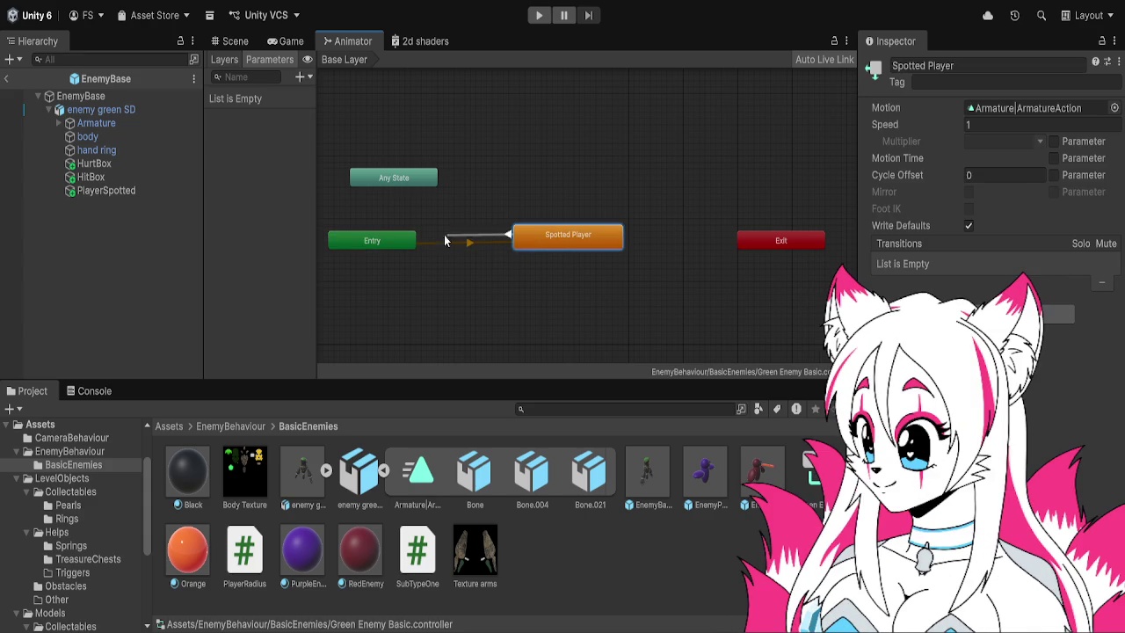
{"action": "right_click", "coordinate": [556, 242]}
{"action": "left_click", "coordinate": [593, 252]}
{"action": "left_click", "coordinate": [743, 241]}
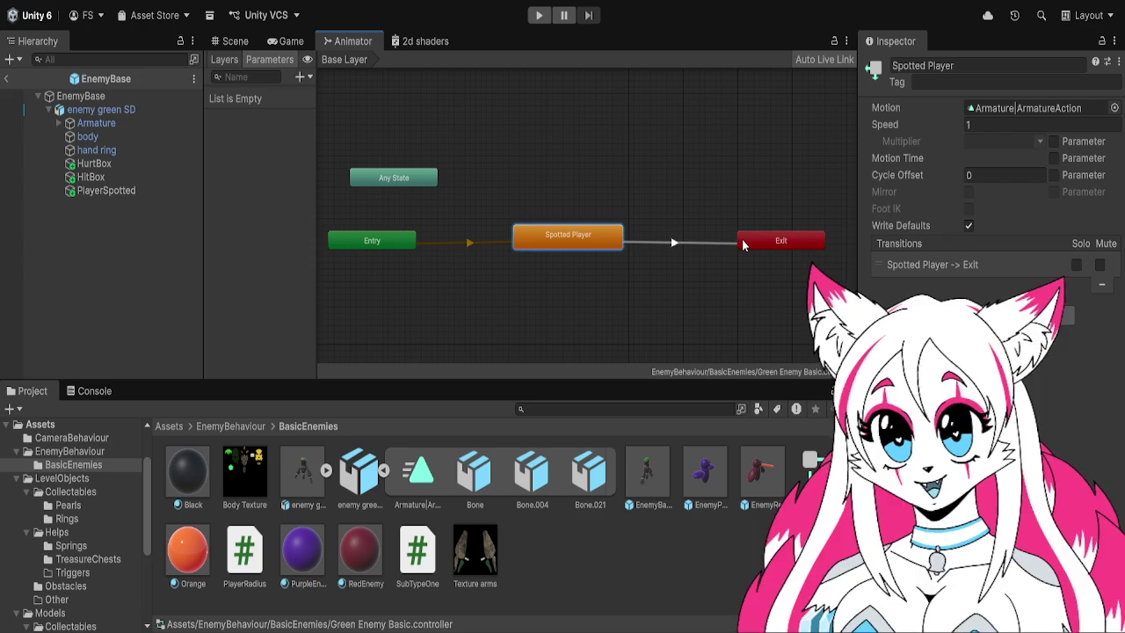
{"action": "left_click", "coordinate": [762, 239]}
{"action": "key", "text": "ctrl+z"}
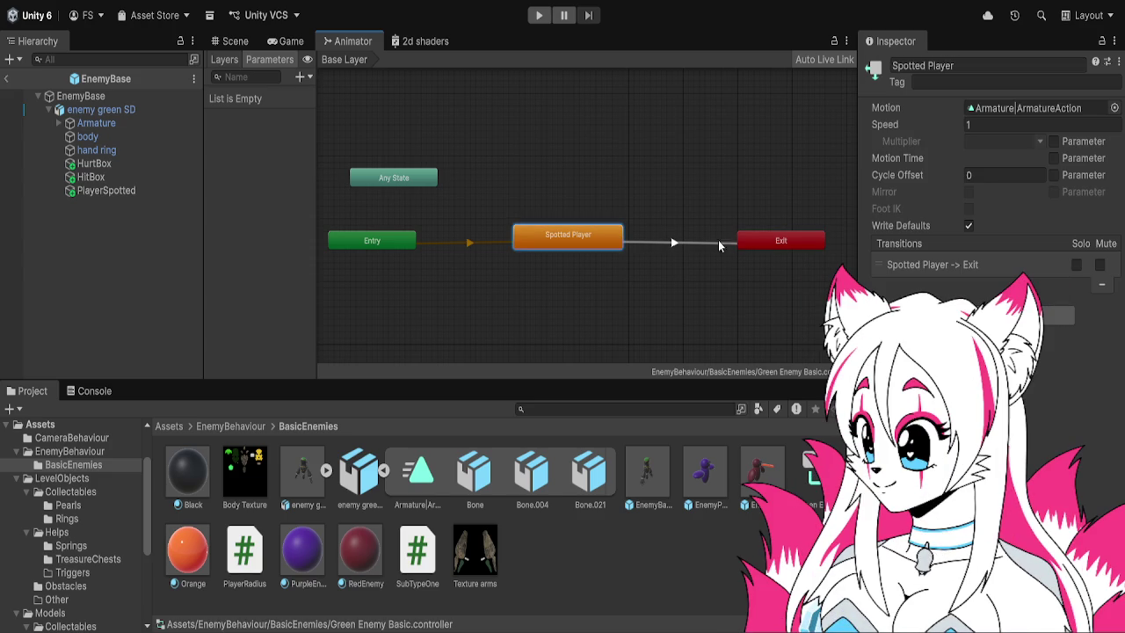
{"action": "left_click", "coordinate": [746, 247]}
{"action": "left_click", "coordinate": [394, 242]}
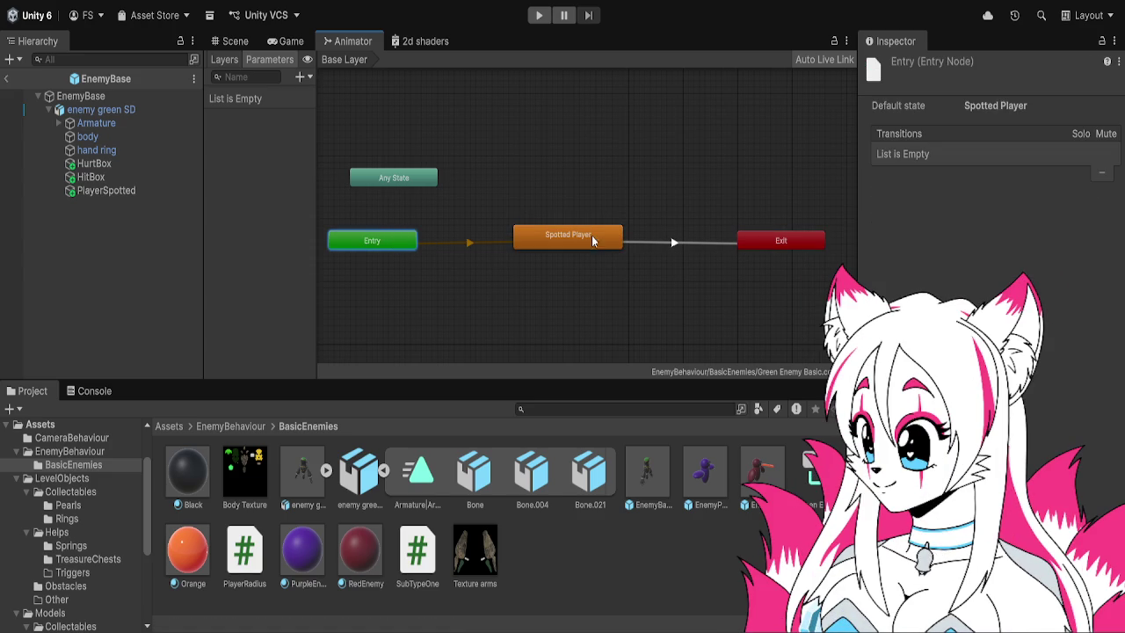
{"action": "left_click", "coordinate": [800, 252]}
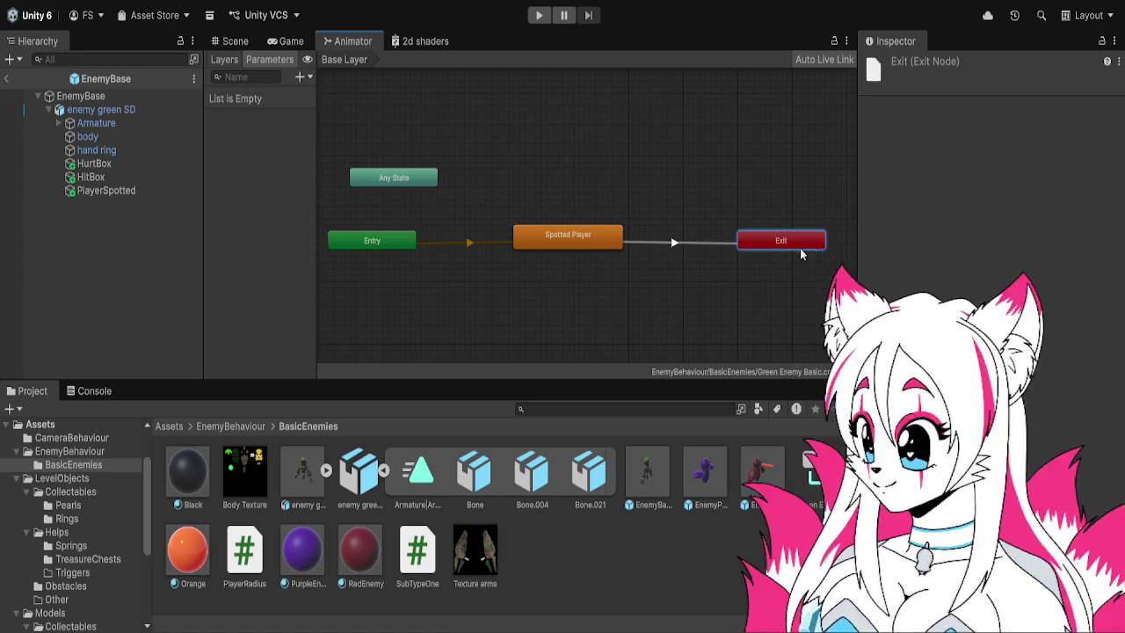
{"action": "left_click", "coordinate": [326, 471]}
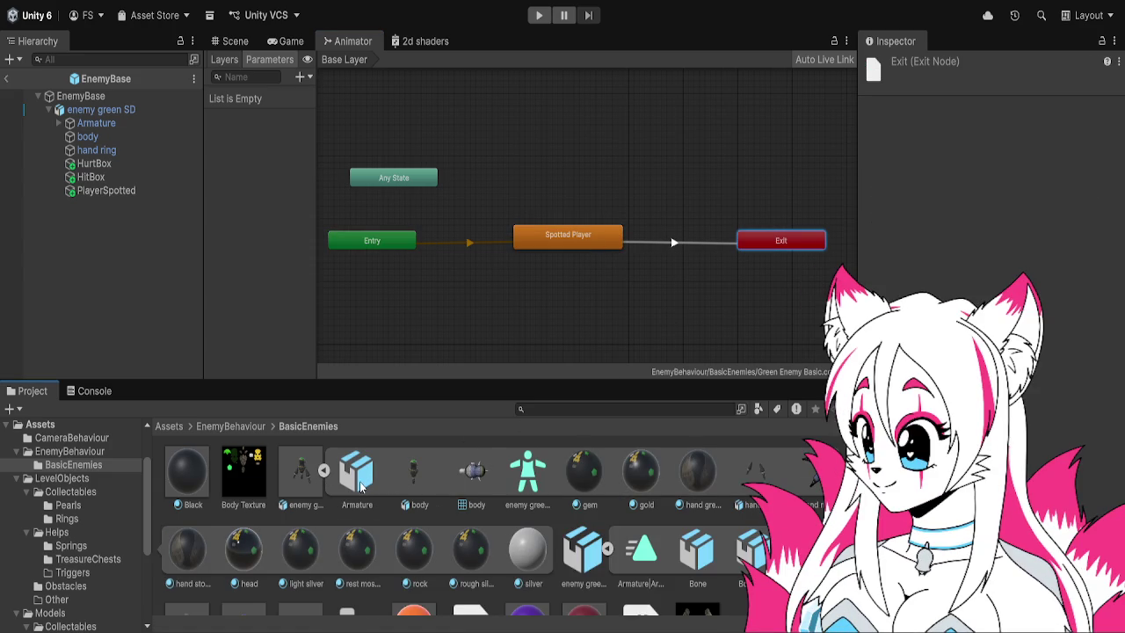
{"action": "left_click", "coordinate": [395, 240]}
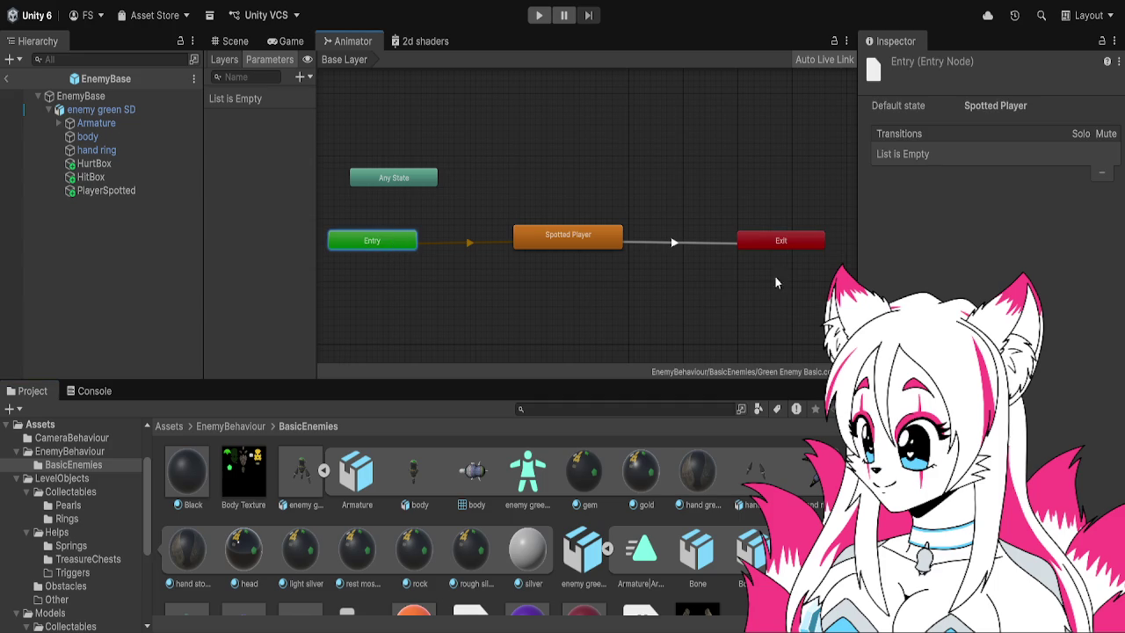
{"action": "left_click", "coordinate": [590, 247]}
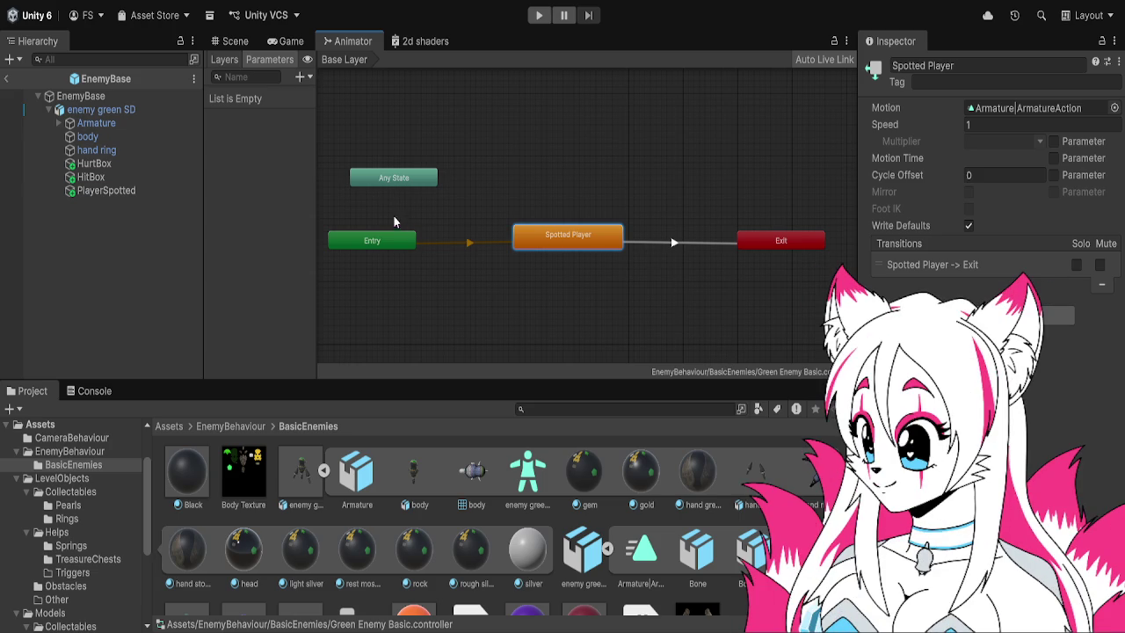
{"action": "left_click", "coordinate": [377, 190]}
{"action": "left_click", "coordinate": [382, 178]}
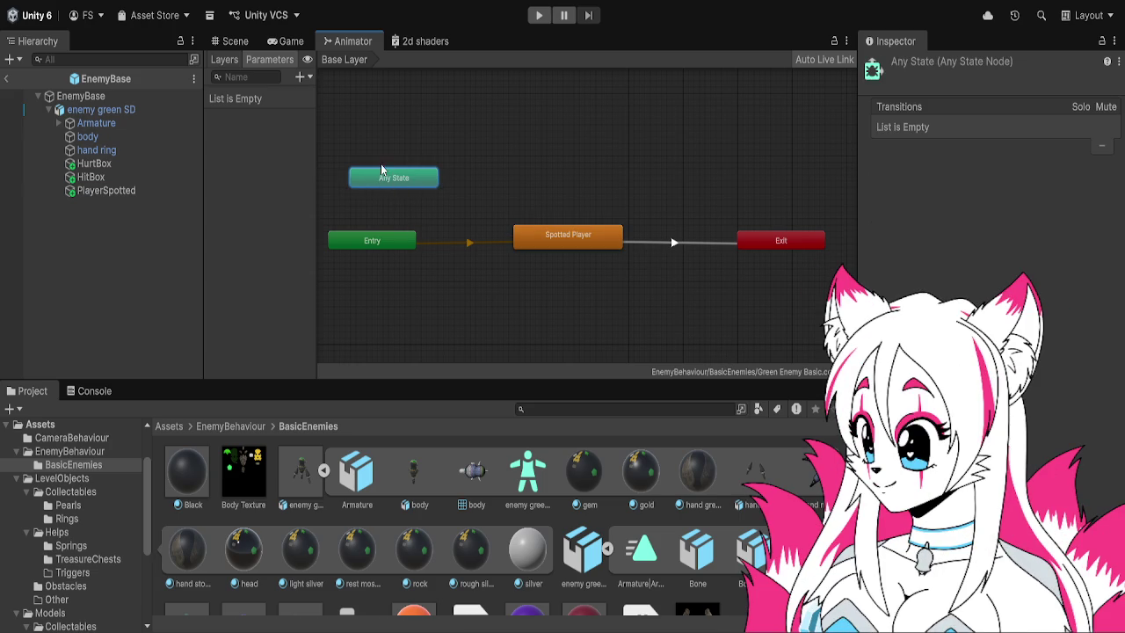
{"action": "left_click", "coordinate": [384, 258]}
{"action": "left_click", "coordinate": [544, 236]}
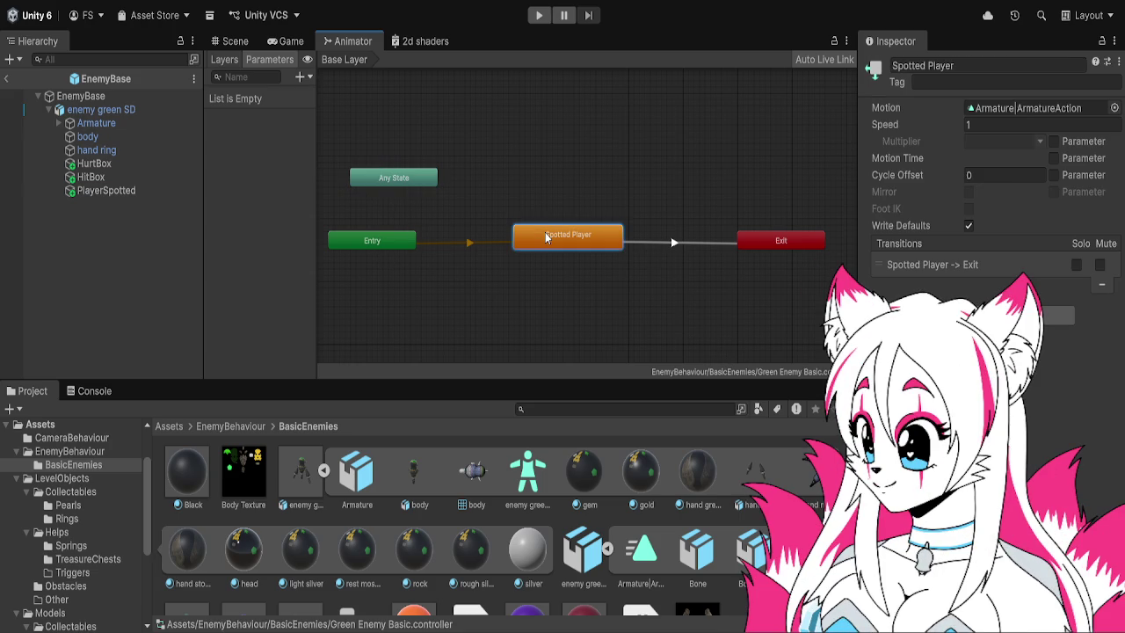
{"action": "left_click", "coordinate": [430, 178]}
- Move Any State down just above Entry and inspect the Spotted Player to Exit transition
{"action": "left_click_drag", "start_coordinate": [423, 178], "coordinate": [423, 203]}
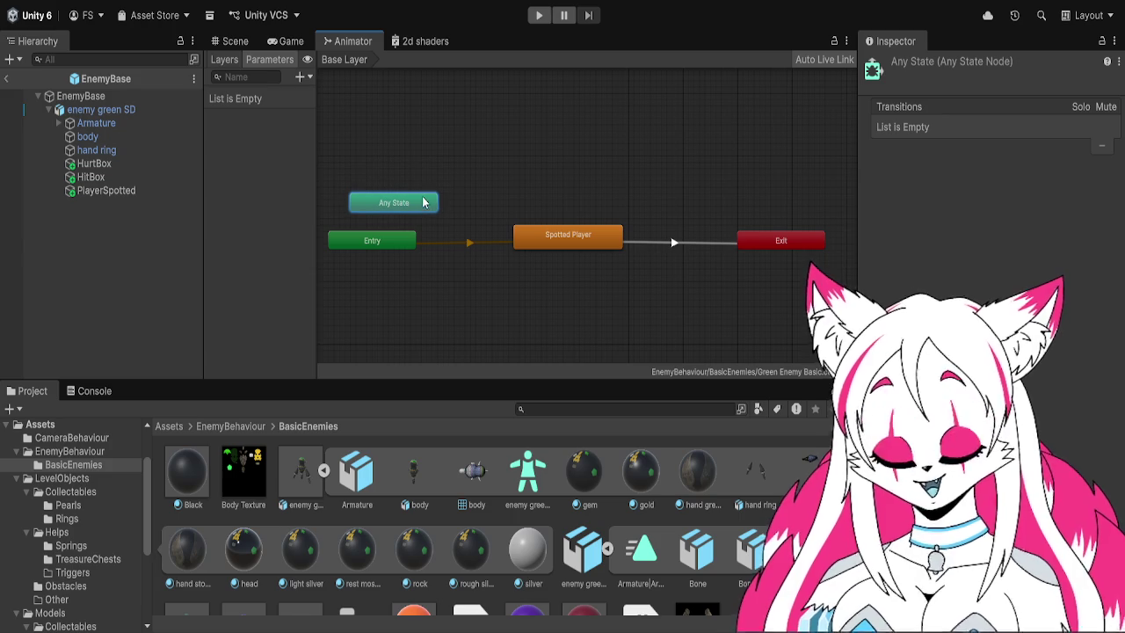
{"action": "left_click", "coordinate": [436, 246]}
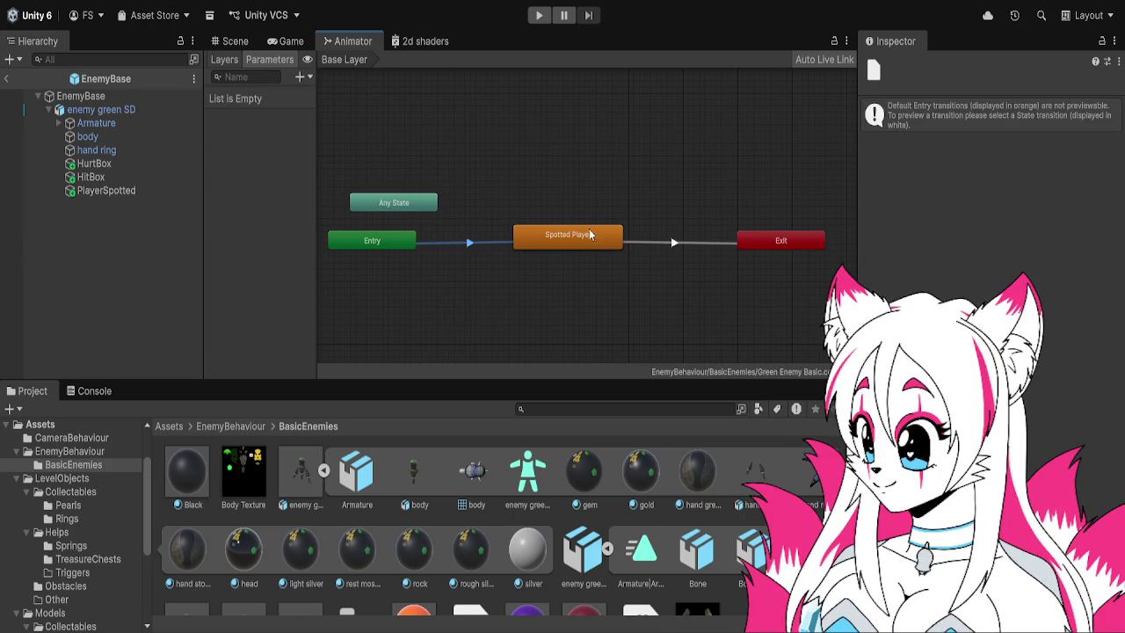
{"action": "left_click", "coordinate": [653, 239]}
{"action": "left_click", "coordinate": [663, 244]}
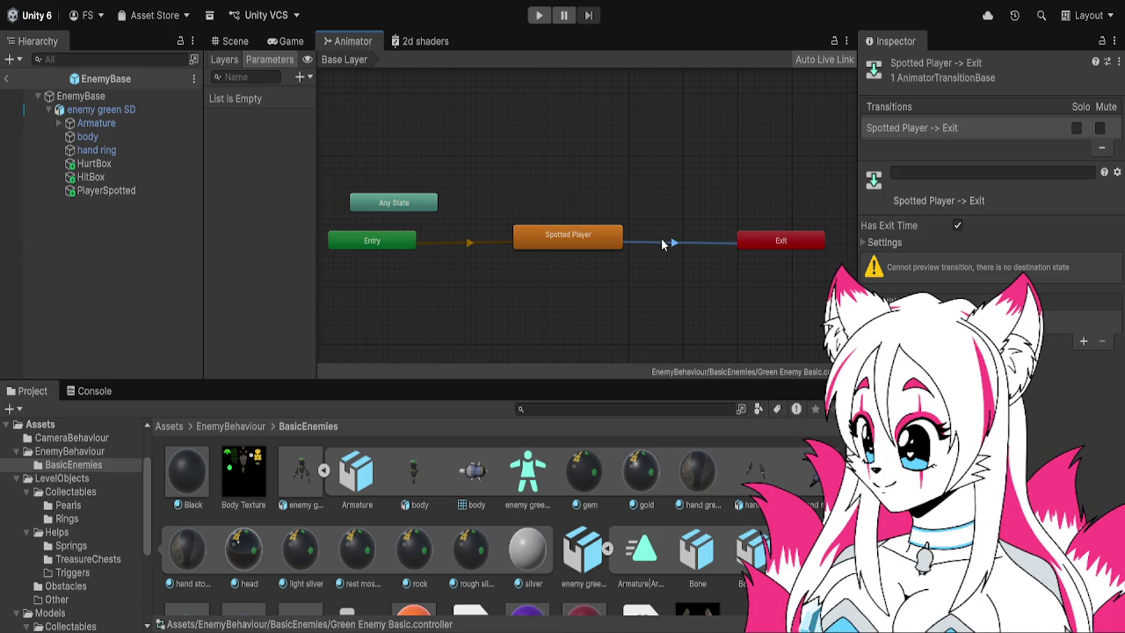
{"action": "left_click", "coordinate": [749, 244]}
{"action": "left_click", "coordinate": [715, 243]}
- Review Spotted Player, Any State and the default Entry to Spotted Player transition in the Inspector
{"action": "left_click", "coordinate": [562, 234]}
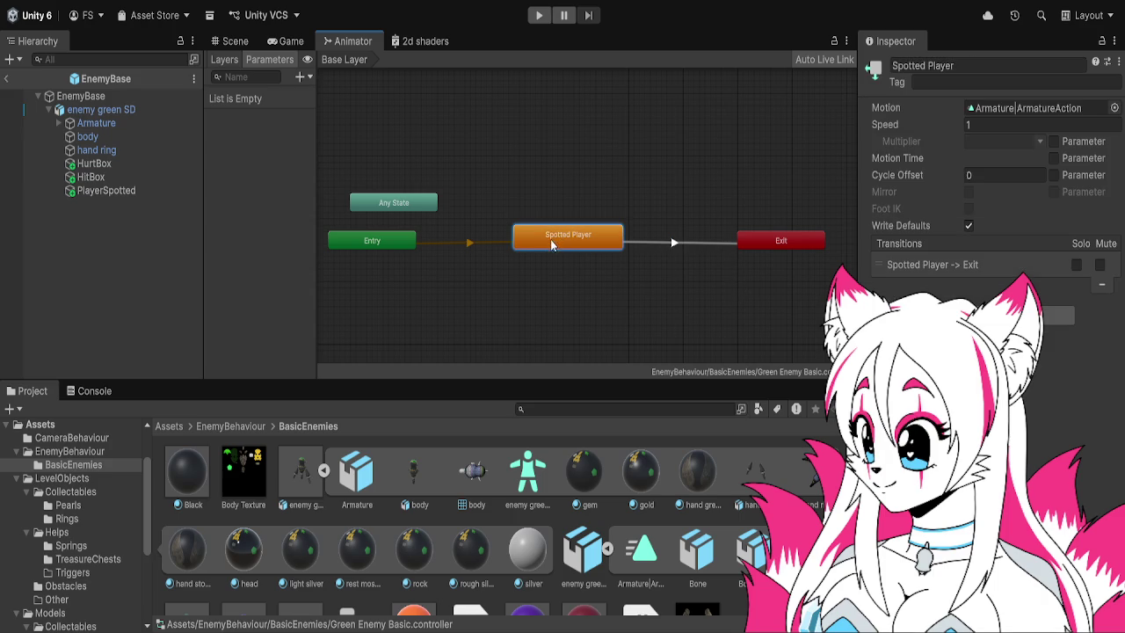
{"action": "left_click", "coordinate": [414, 210]}
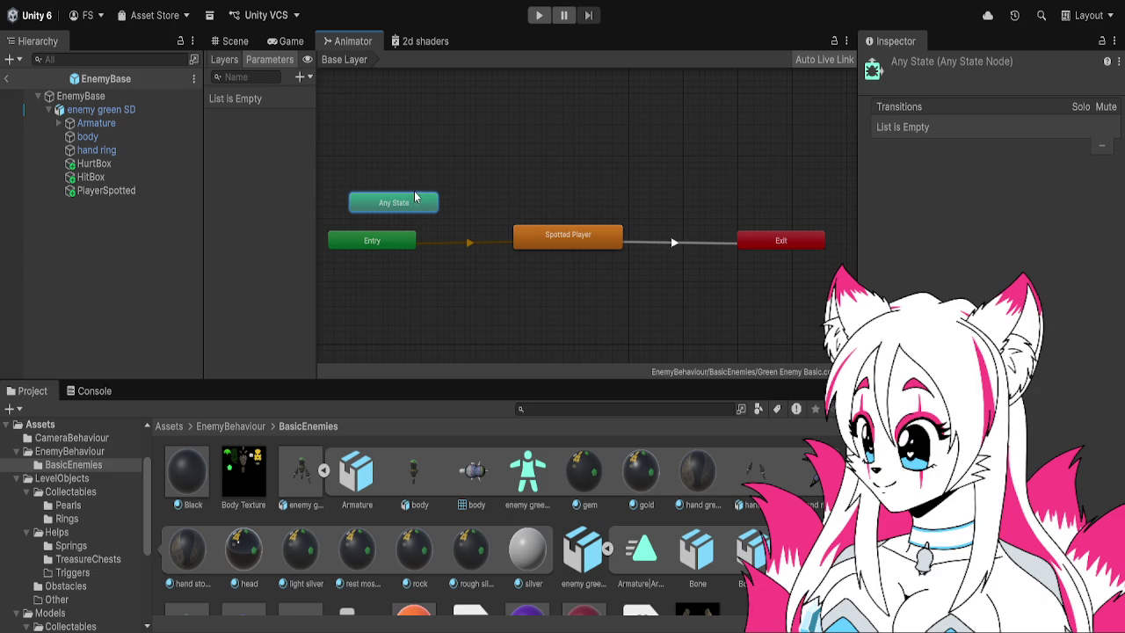
{"action": "left_click", "coordinate": [528, 245]}
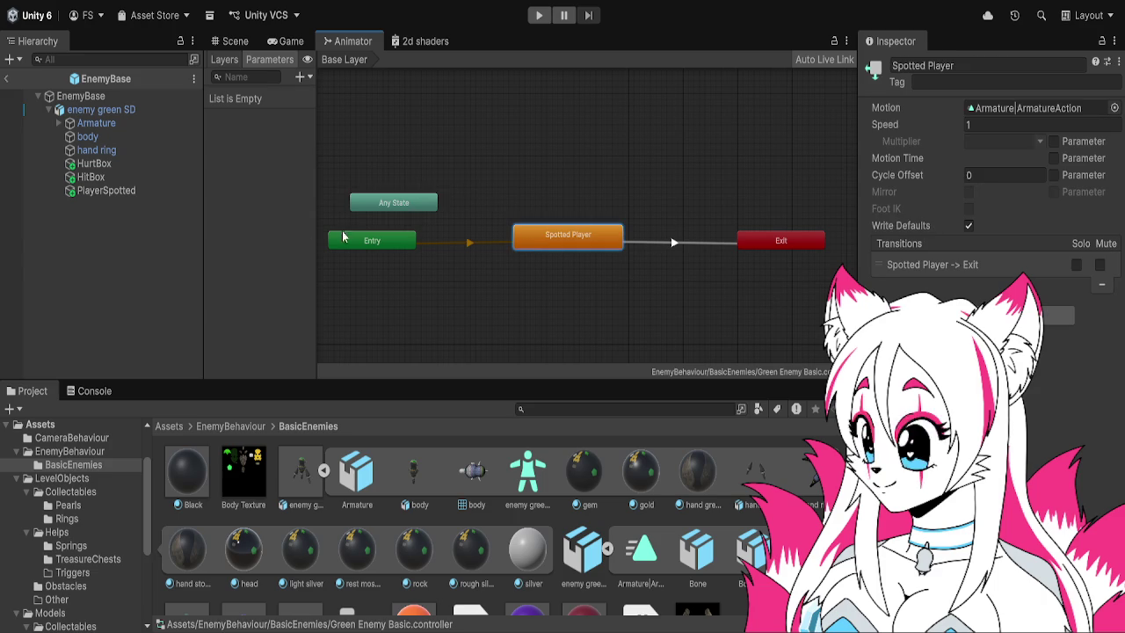
{"action": "left_click", "coordinate": [448, 240]}
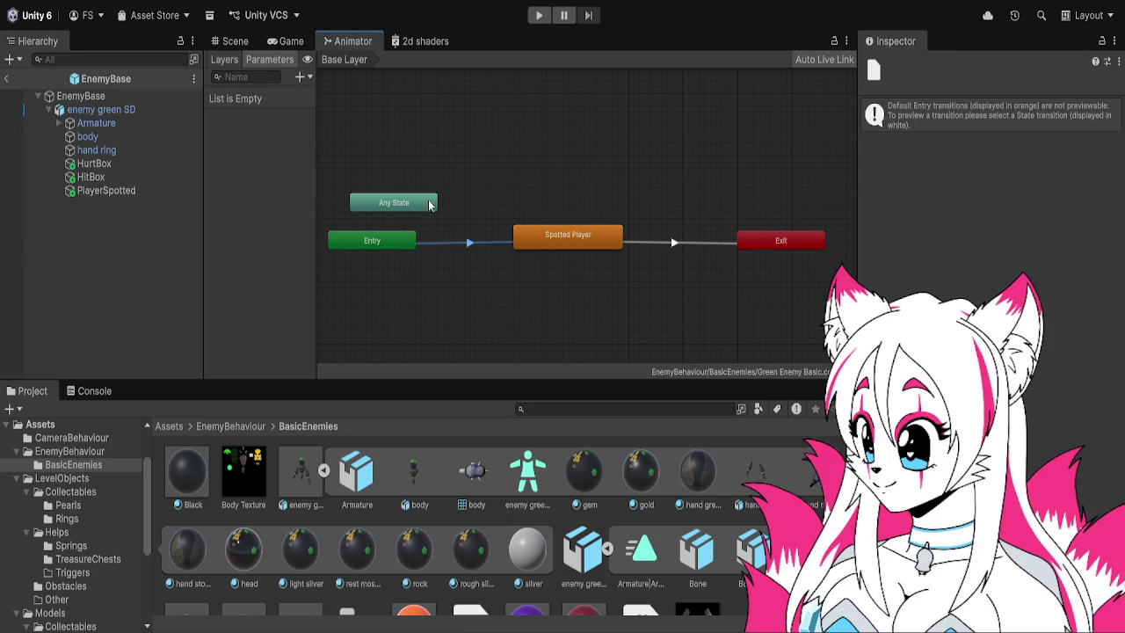
{"action": "left_click", "coordinate": [390, 243]}
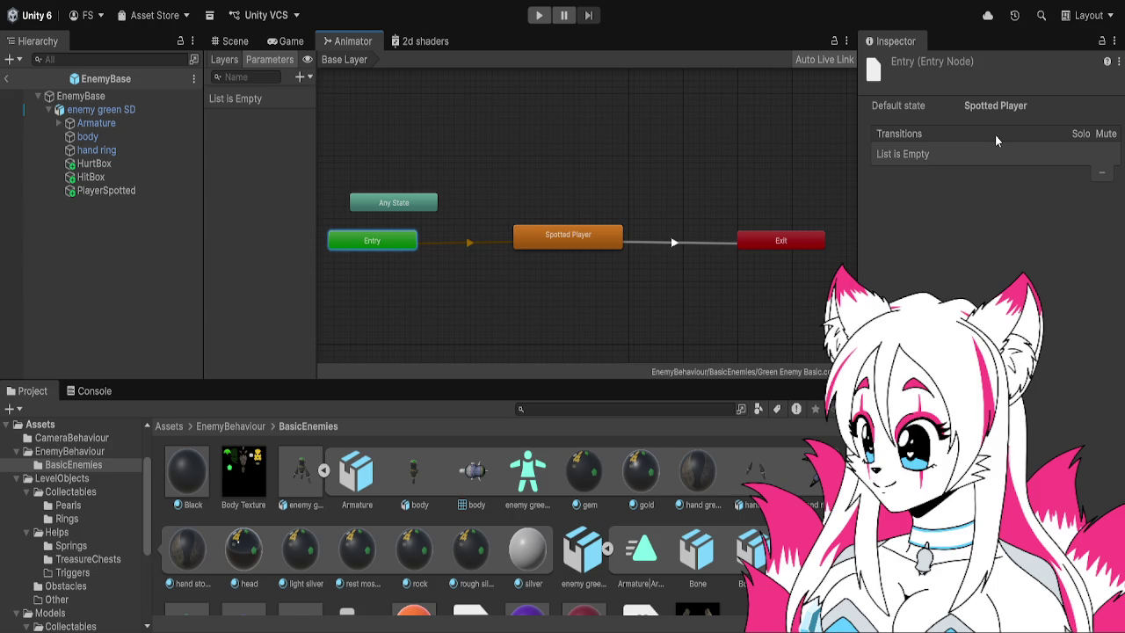
{"action": "left_click", "coordinate": [586, 233]}
{"action": "left_click", "coordinate": [499, 243]}
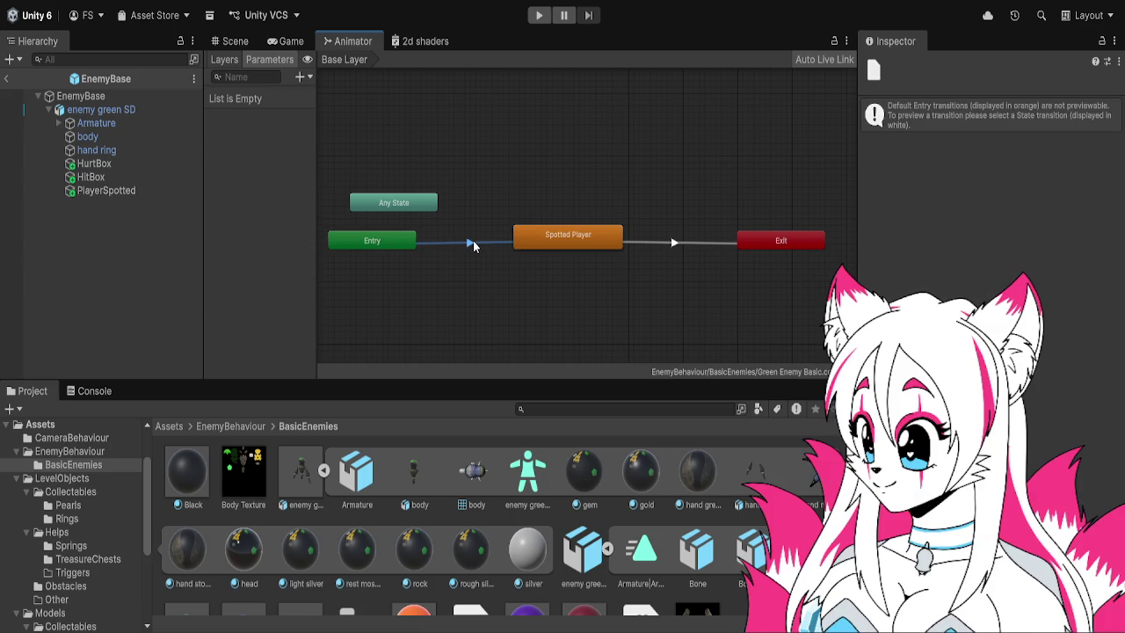
- Check Entry's default state, cancel a stray Entry transition, and select Any State
{"action": "left_click", "coordinate": [414, 243]}
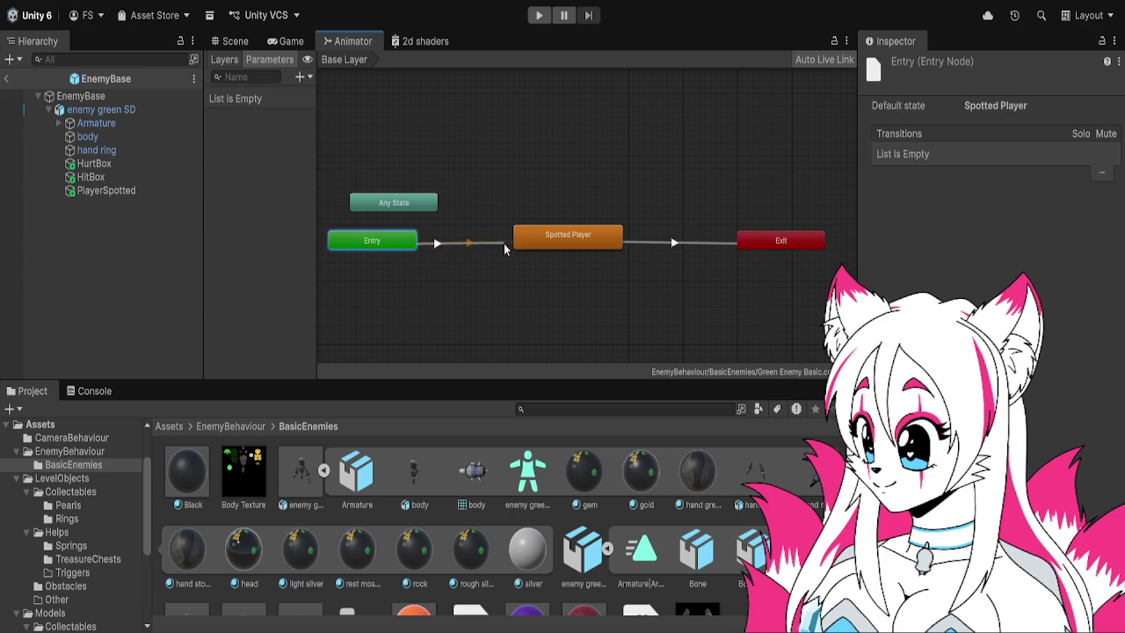
{"action": "left_click", "coordinate": [501, 246]}
{"action": "left_click", "coordinate": [409, 251]}
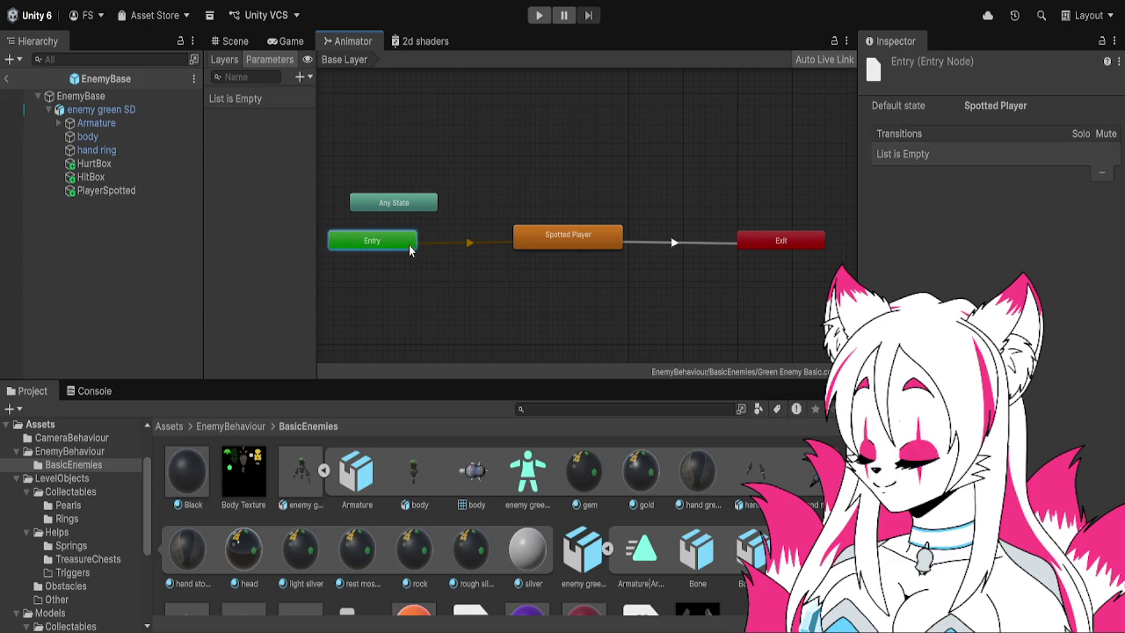
{"action": "left_click", "coordinate": [523, 242]}
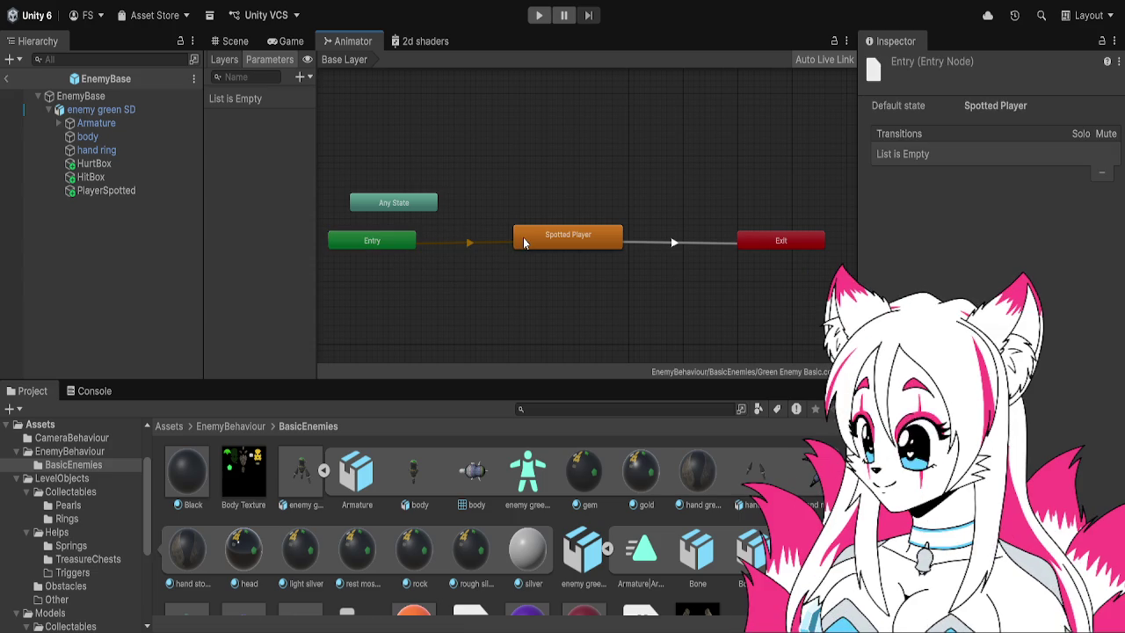
{"action": "left_click", "coordinate": [522, 243]}
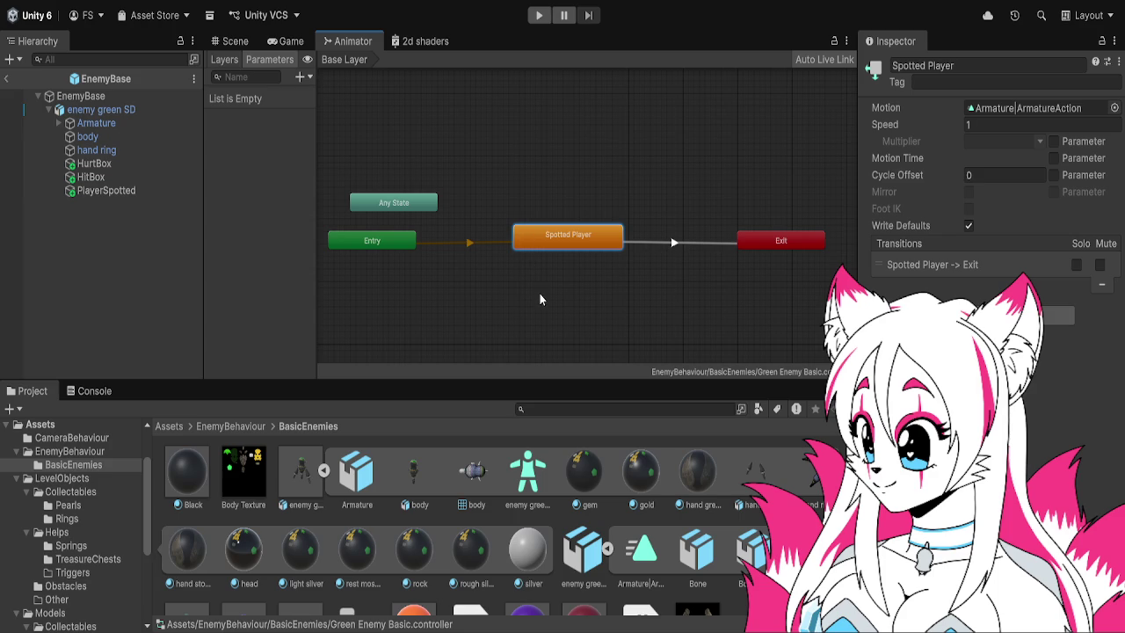
{"action": "left_click", "coordinate": [429, 203]}
- Place Any State directly above Spotted Player, cancelling an accidental Entry-to-Any State link
{"action": "mouse_move", "coordinate": [429, 203]}
{"action": "left_mouse_down"}
{"action": "mouse_move", "coordinate": [553, 186]}
{"action": "mouse_move", "coordinate": [591, 203]}
{"action": "left_mouse_up"}
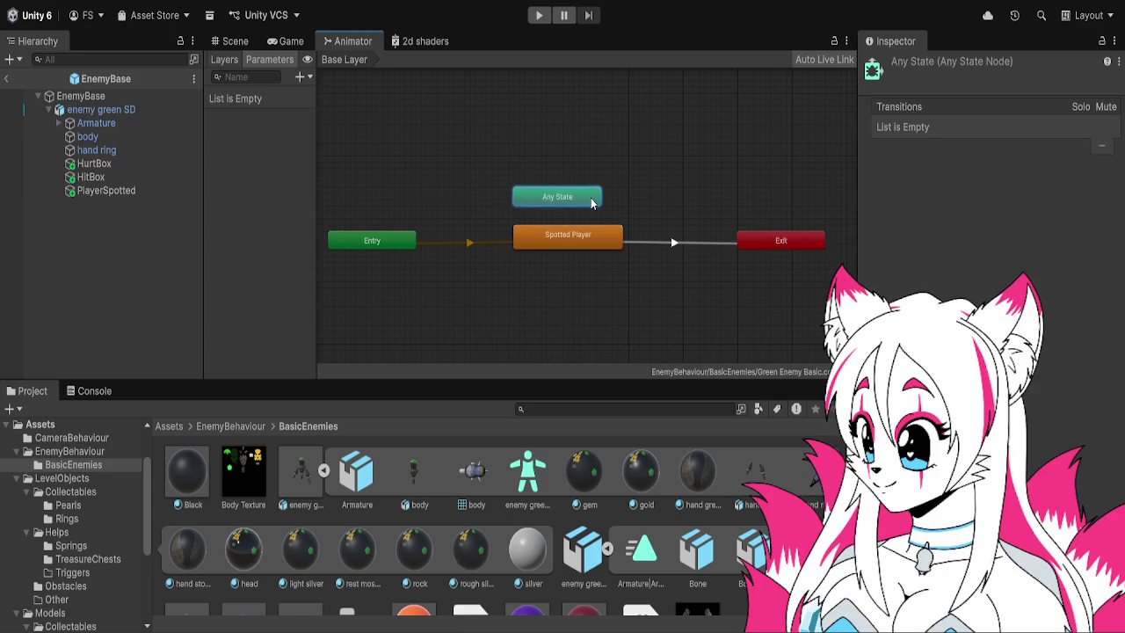
{"action": "left_click", "coordinate": [494, 243]}
{"action": "left_click", "coordinate": [510, 250]}
{"action": "left_click", "coordinate": [508, 244]}
{"action": "left_click", "coordinate": [417, 245]}
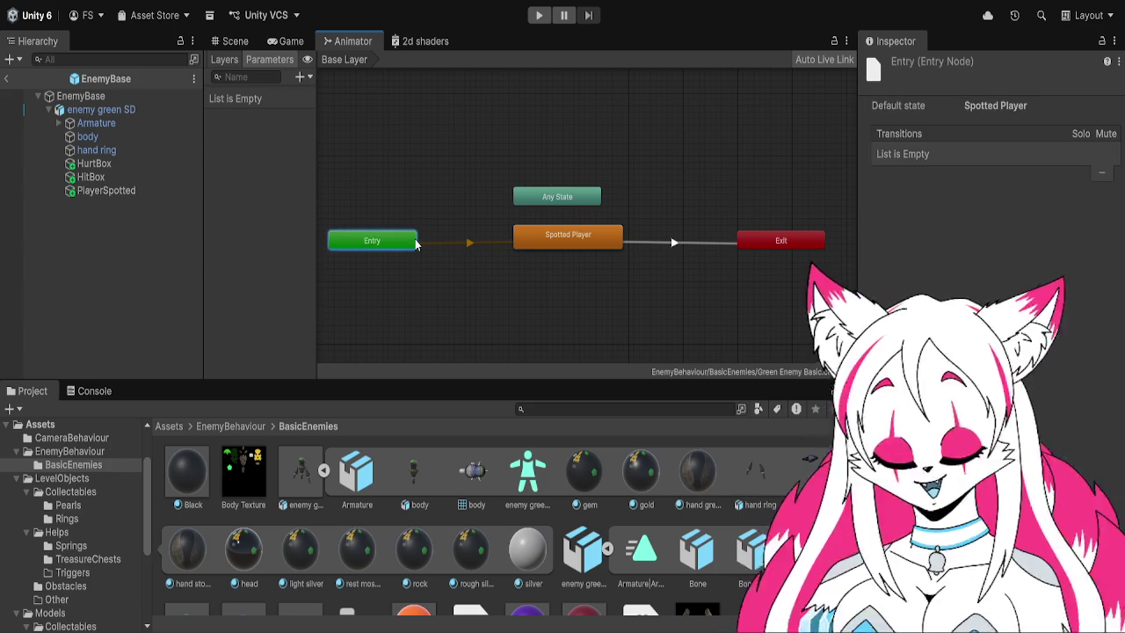
{"action": "left_click", "coordinate": [520, 206]}
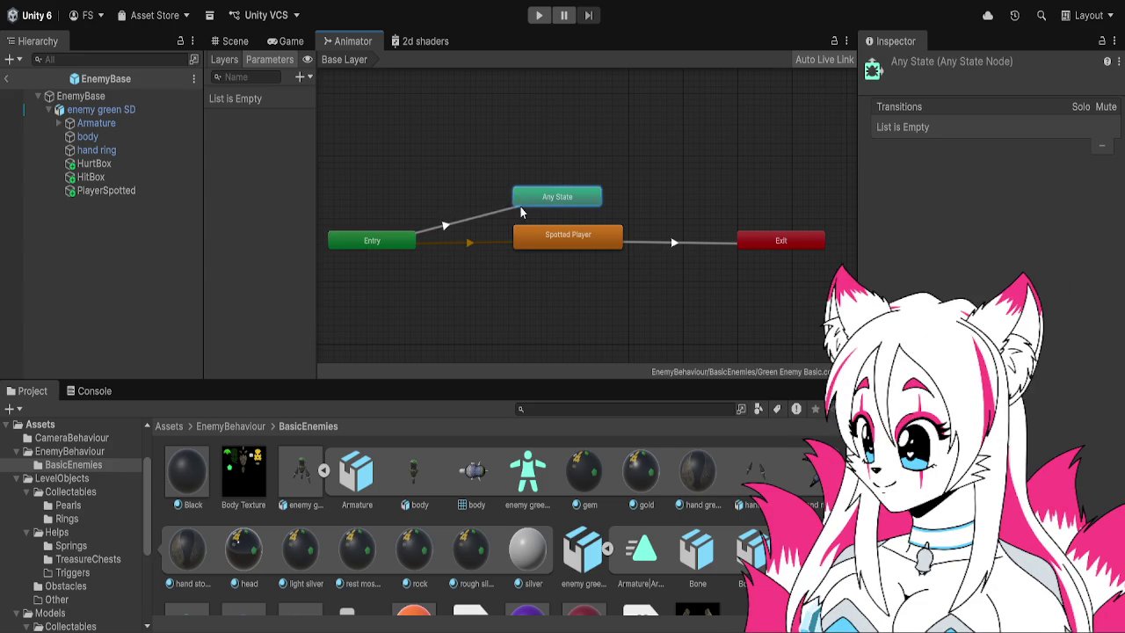
{"action": "left_click", "coordinate": [521, 200]}
- Recheck the default entry transition, the Spotted Player state and the Exit node in the Inspector
{"action": "left_click", "coordinate": [475, 242]}
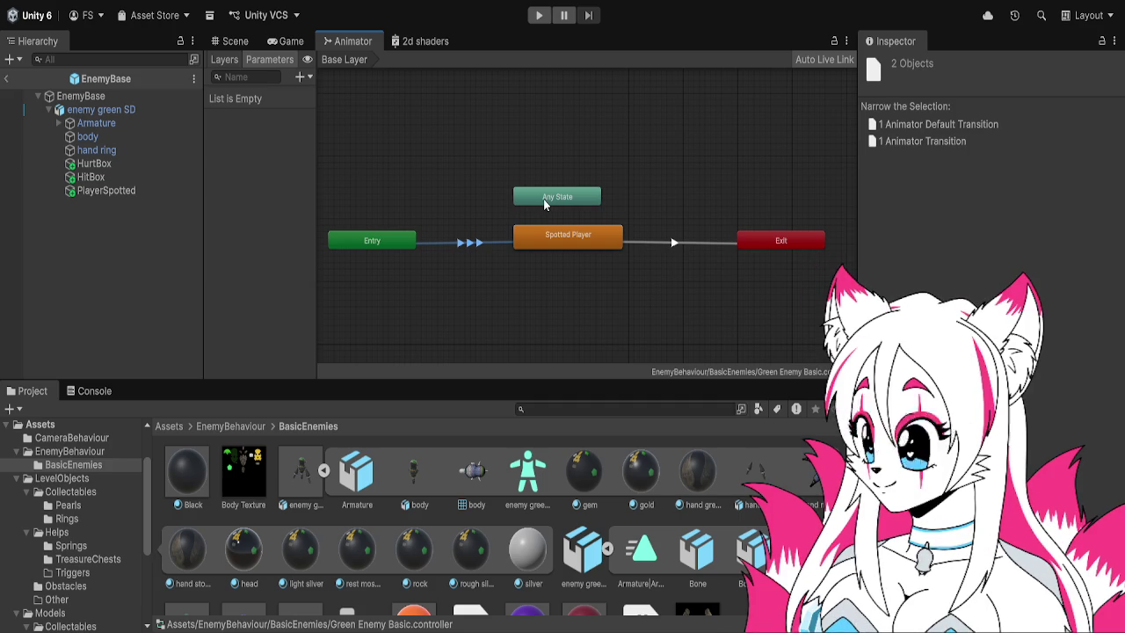
{"action": "left_click", "coordinate": [546, 202]}
{"action": "left_click", "coordinate": [497, 242]}
{"action": "left_click", "coordinate": [530, 239]}
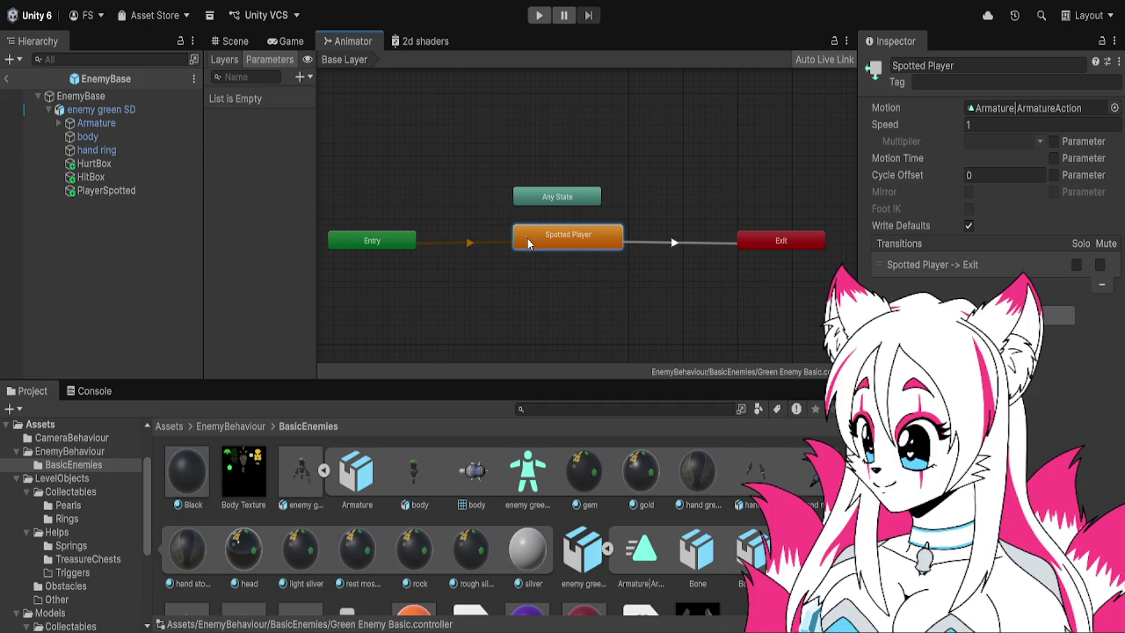
{"action": "left_click", "coordinate": [437, 249]}
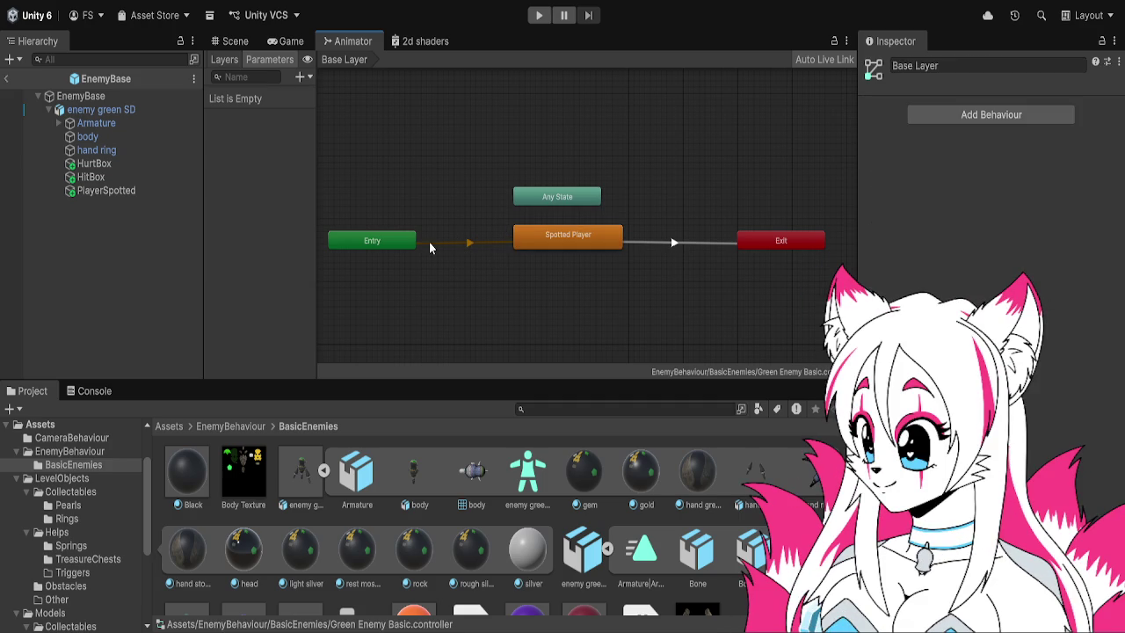
{"action": "left_click", "coordinate": [412, 246]}
{"action": "left_click", "coordinate": [552, 234]}
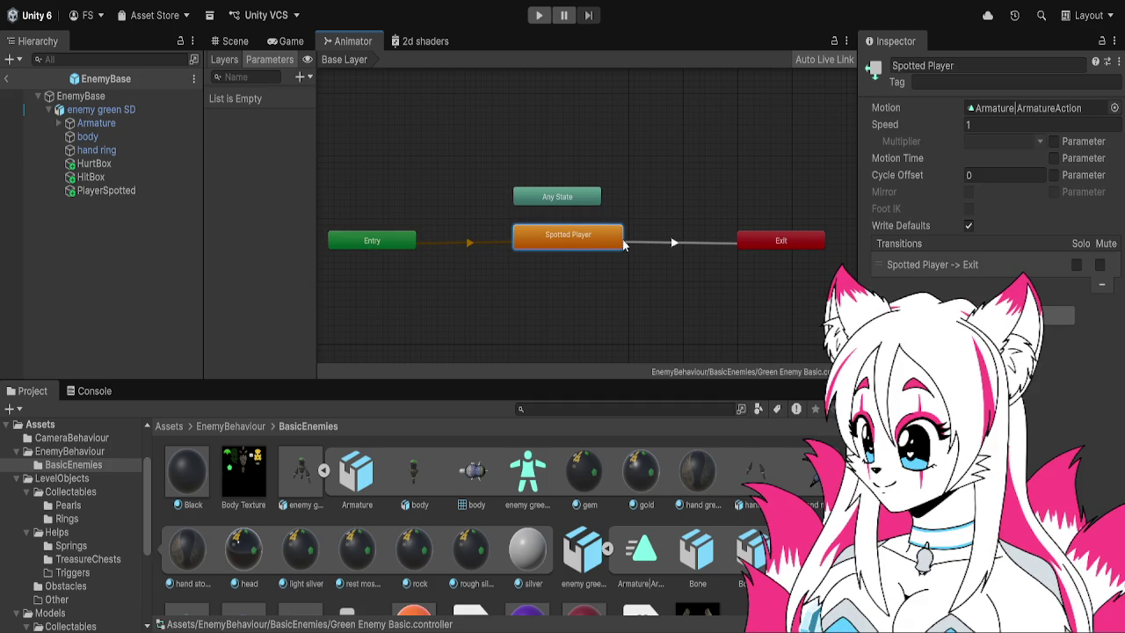
{"action": "left_click", "coordinate": [754, 247]}
{"action": "left_click", "coordinate": [611, 239]}
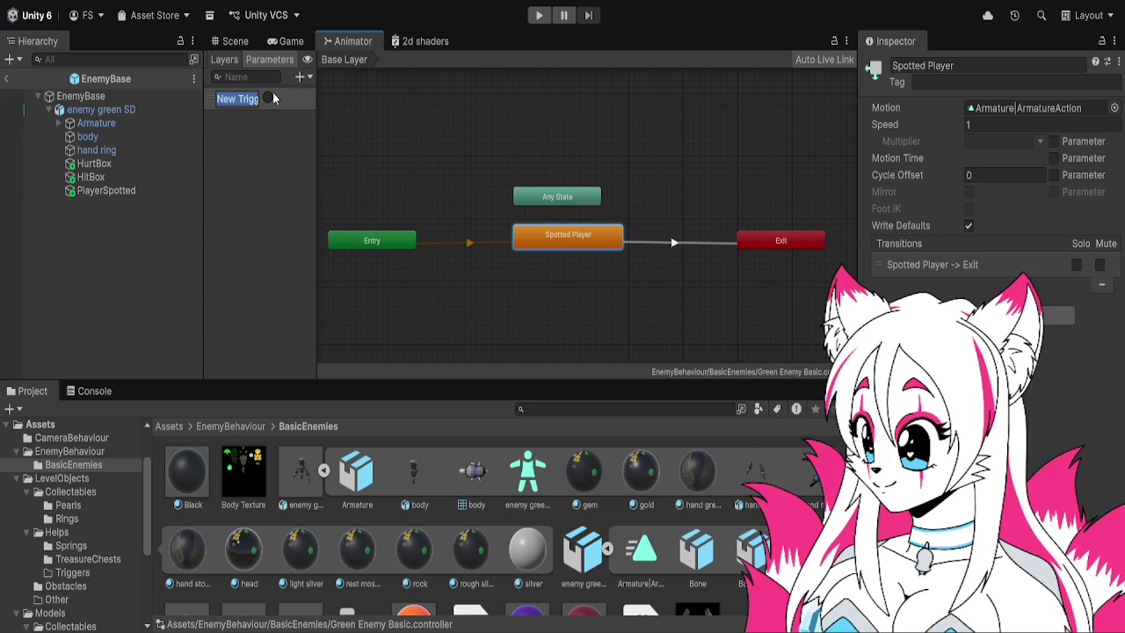
- Undo the trigger parameter and add a bool parameter named enteredRange instead
{"action": "key", "text": "ctrl+z"}
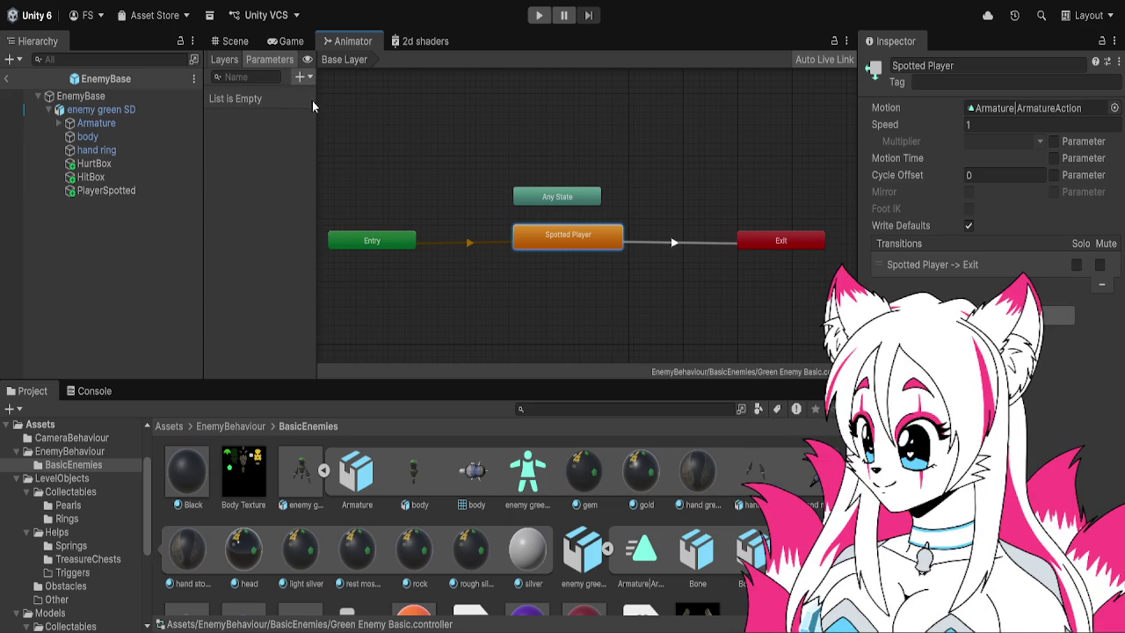
{"action": "left_click", "coordinate": [324, 132]}
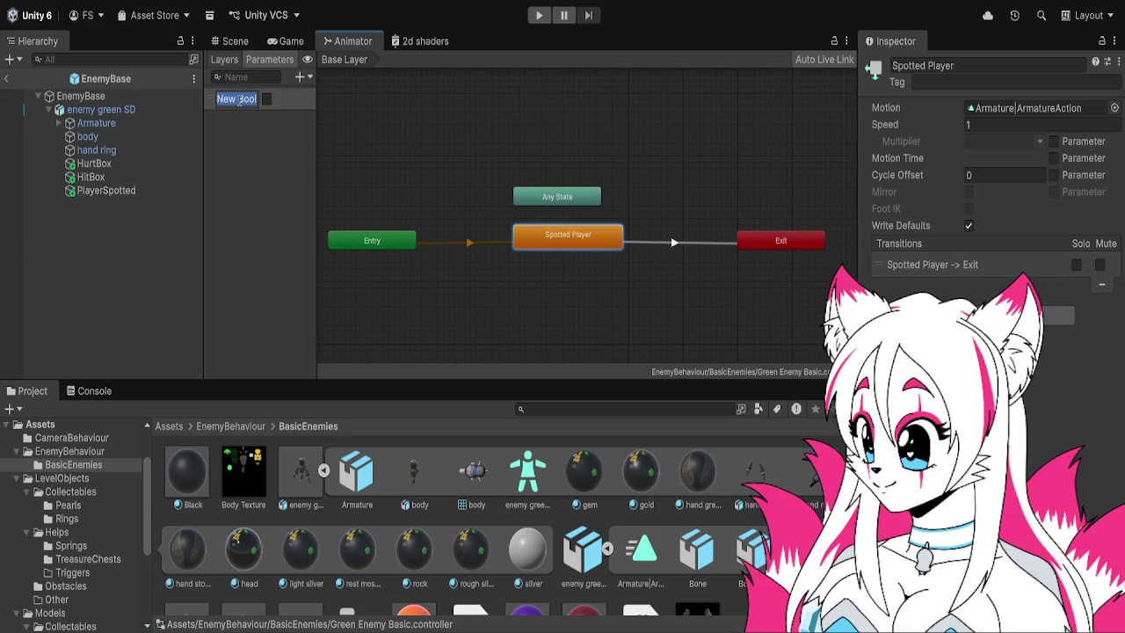
{"action": "type", "text": "enteredRa"}
{"action": "key", "text": "Return"}
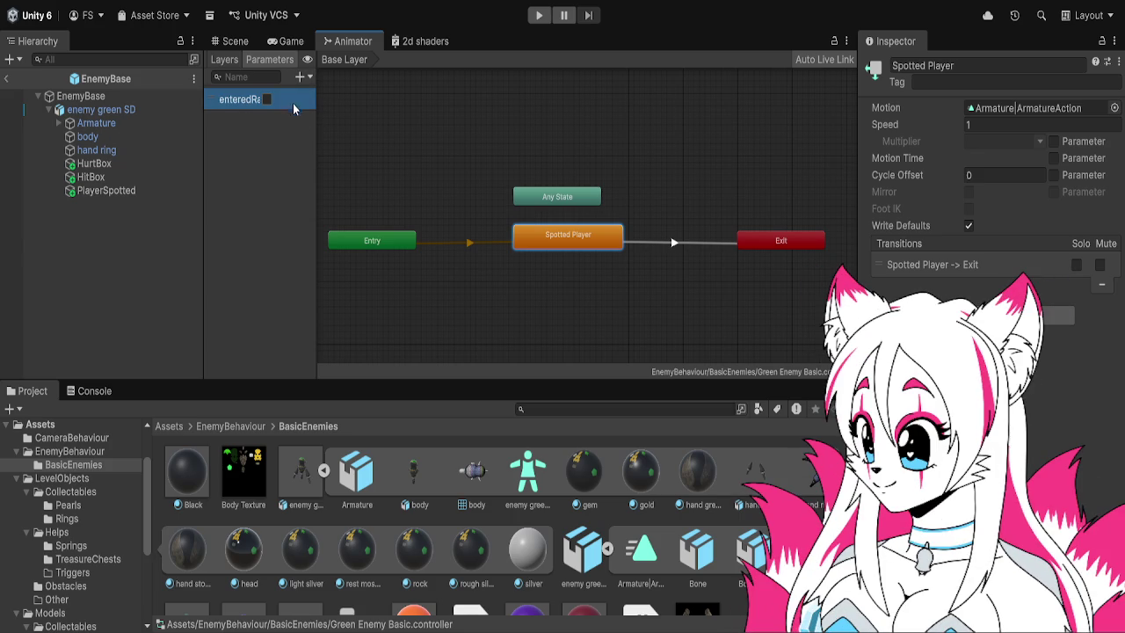
{"action": "left_click", "coordinate": [404, 239]}
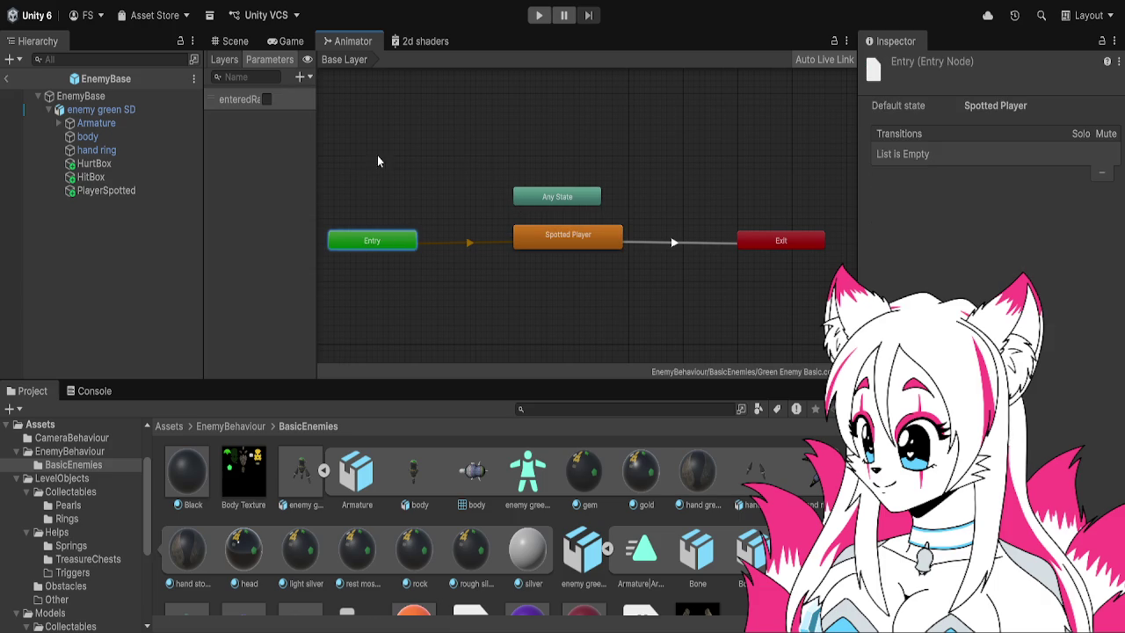
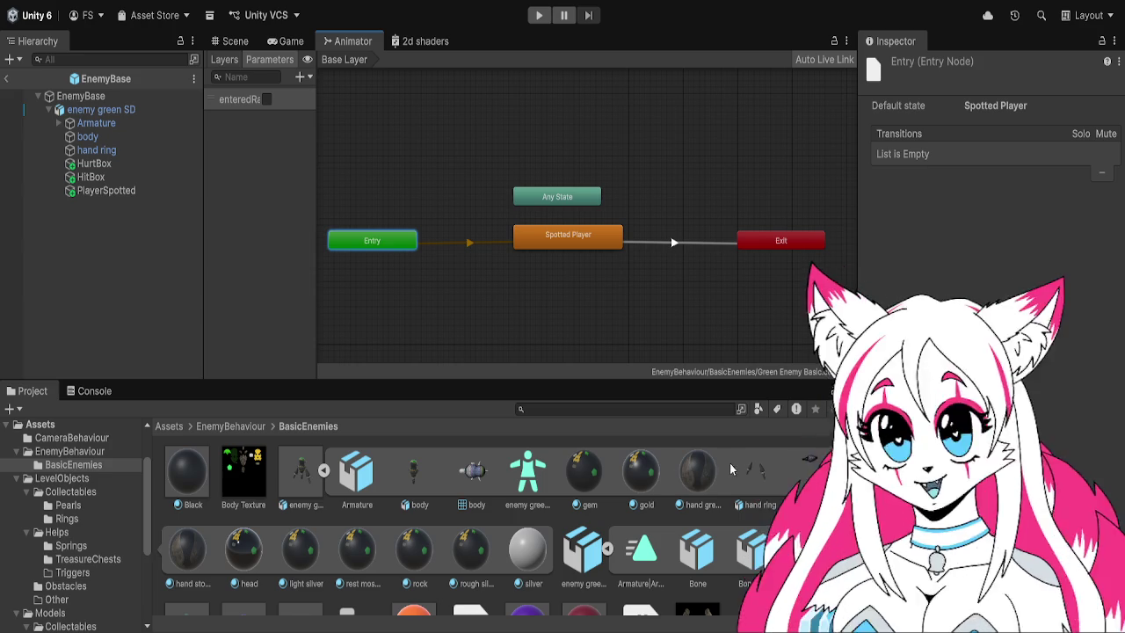
- Attach the new spottedAnimation behaviour script to the Spotted Player state and select it in Assets
{"action": "left_click", "coordinate": [591, 245]}
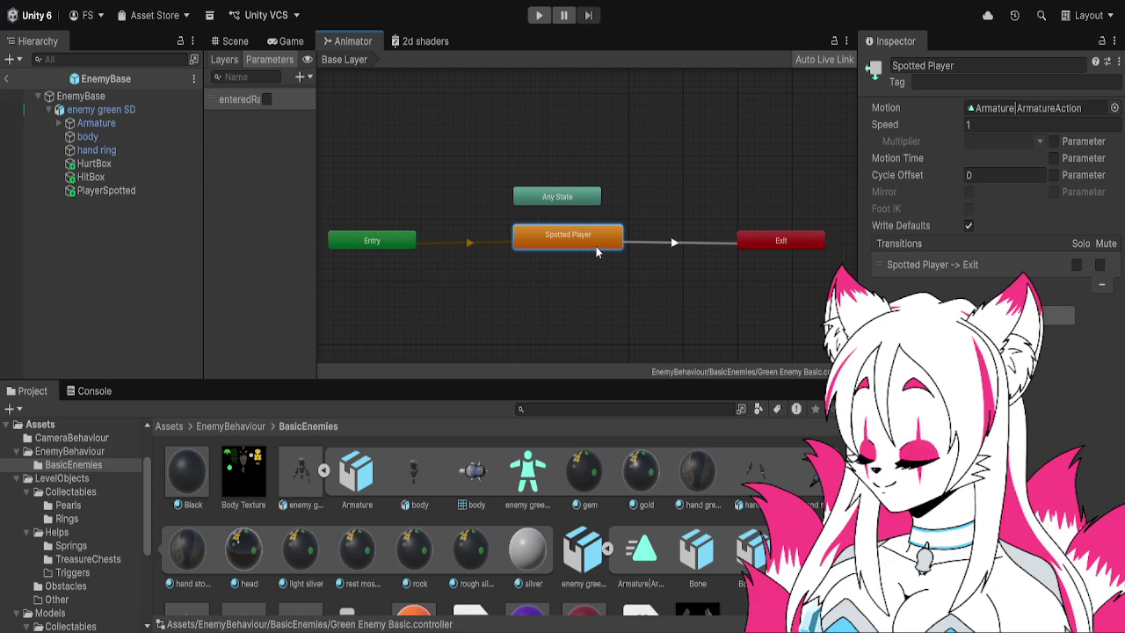
{"action": "left_click", "coordinate": [323, 472]}
{"action": "left_click", "coordinate": [384, 472]}
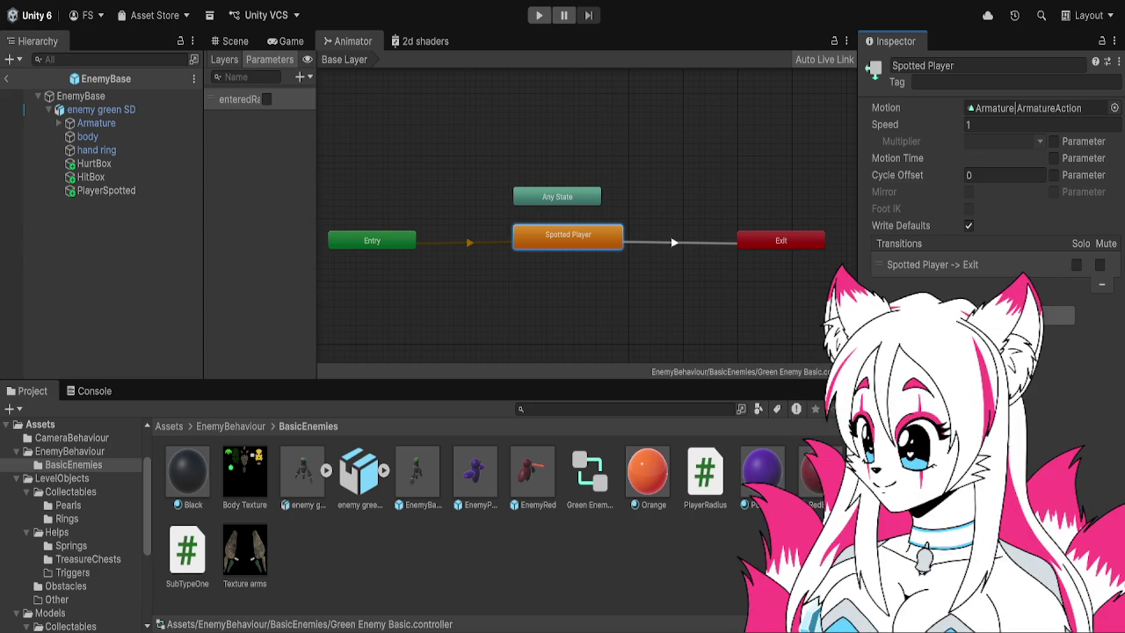
{"action": "mouse_move", "coordinate": [713, 467]}
{"action": "left_mouse_down"}
{"action": "mouse_move", "coordinate": [986, 297]}
{"action": "mouse_move", "coordinate": [1058, 315]}
{"action": "left_mouse_up"}
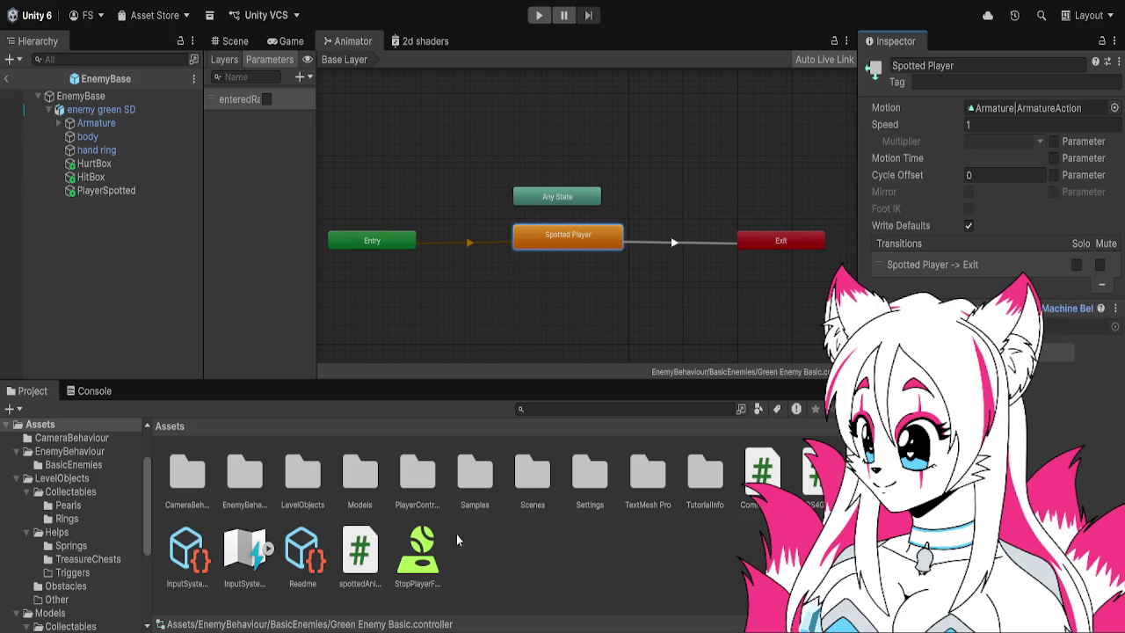
{"action": "left_click", "coordinate": [370, 533]}
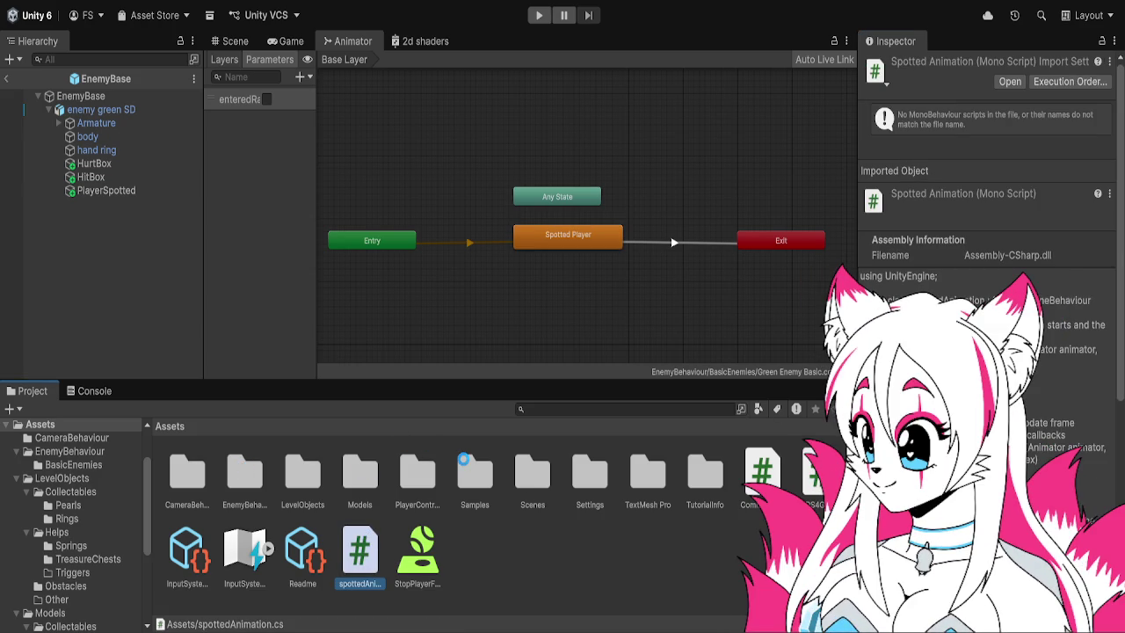
- Drop spottedAnimation into Samples, then browse the EnemyBehaviour, LevelObjects and CameraBehaviour folders
{"action": "left_click_drag", "start_coordinate": [463, 459], "coordinate": [452, 470]}
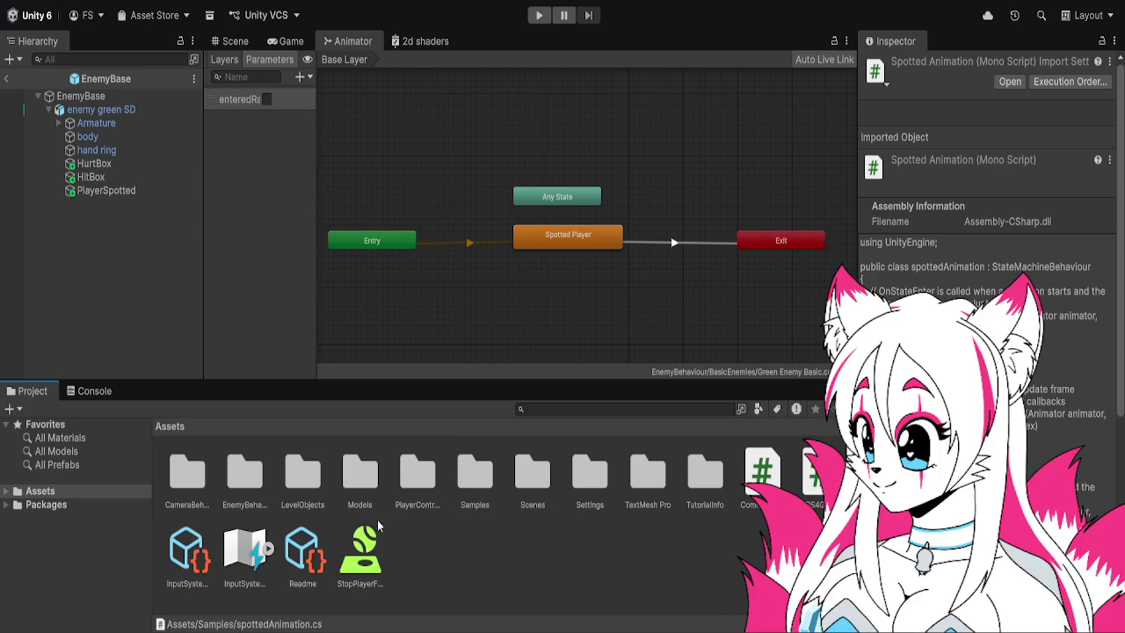
{"action": "double_click", "coordinate": [260, 475]}
{"action": "left_click", "coordinate": [170, 427]}
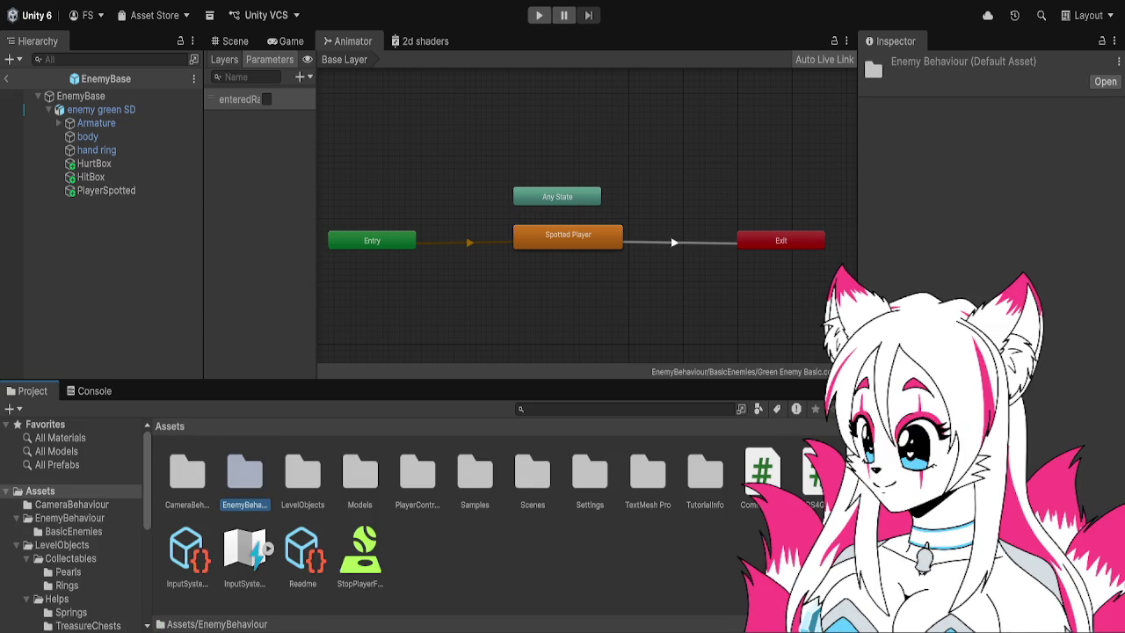
{"action": "double_click", "coordinate": [312, 479]}
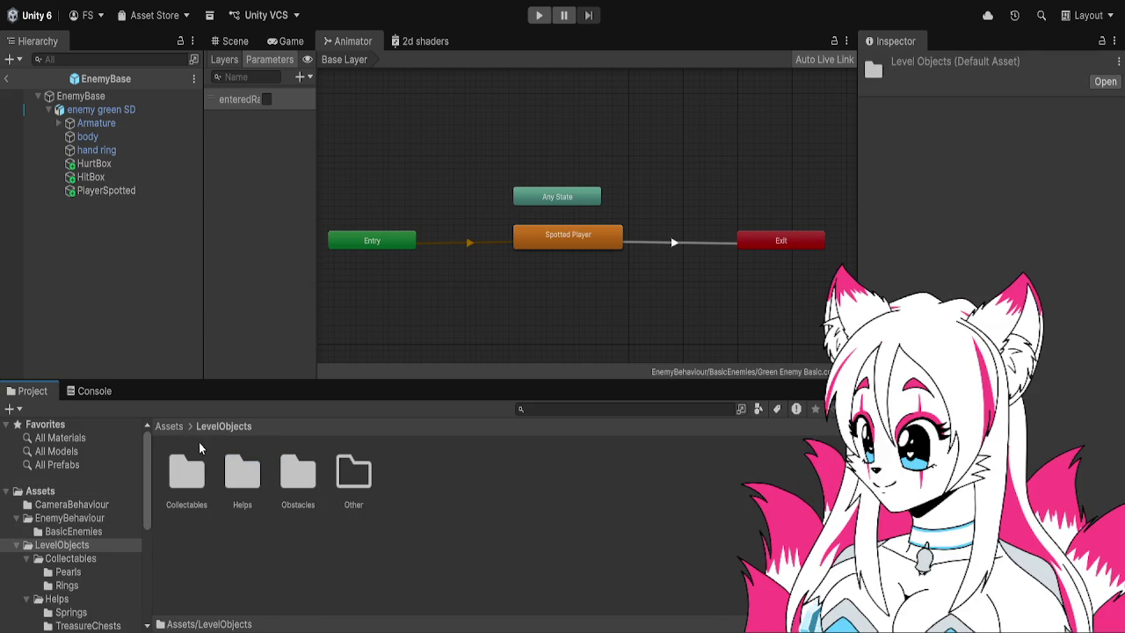
{"action": "left_click", "coordinate": [170, 424]}
{"action": "double_click", "coordinate": [203, 470]}
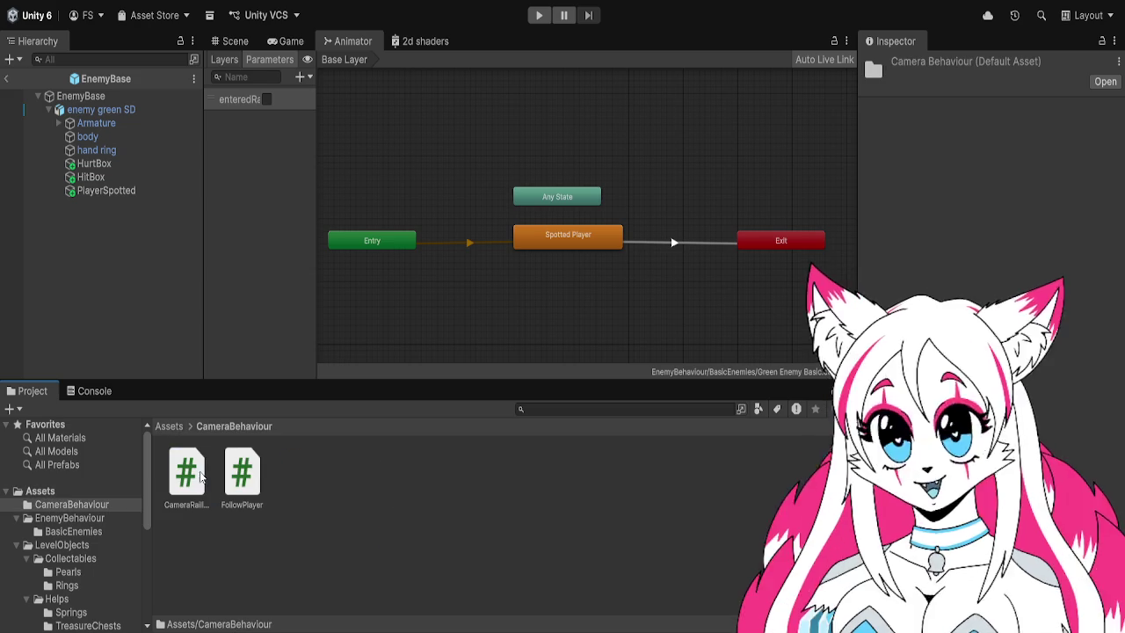
{"action": "left_click", "coordinate": [168, 426]}
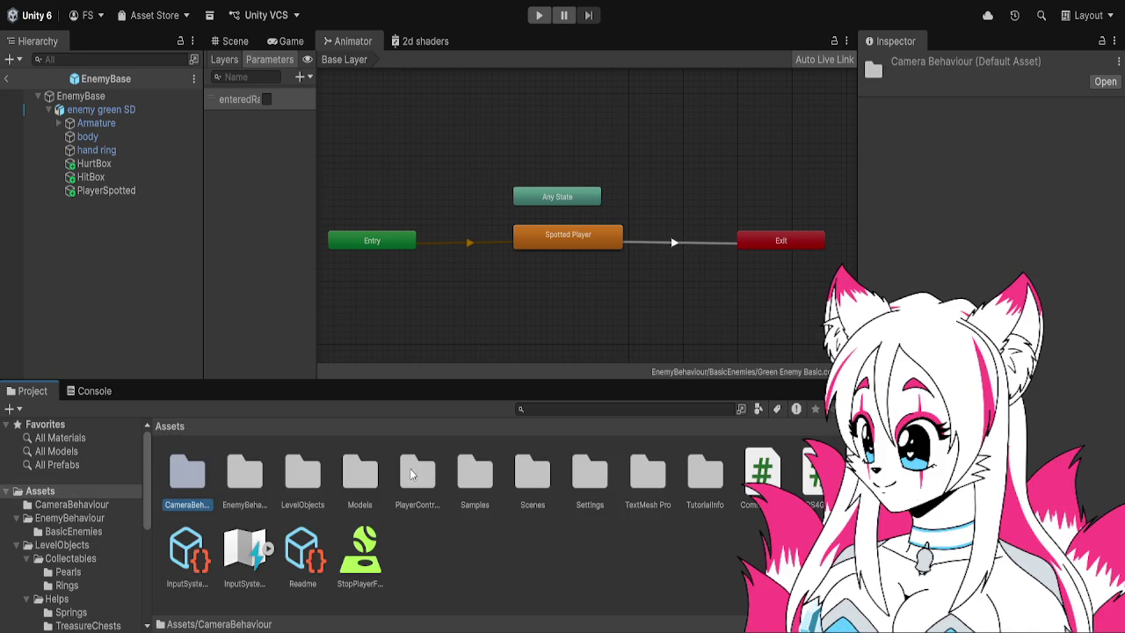
{"action": "double_click", "coordinate": [304, 479]}
{"action": "left_click", "coordinate": [297, 470]}
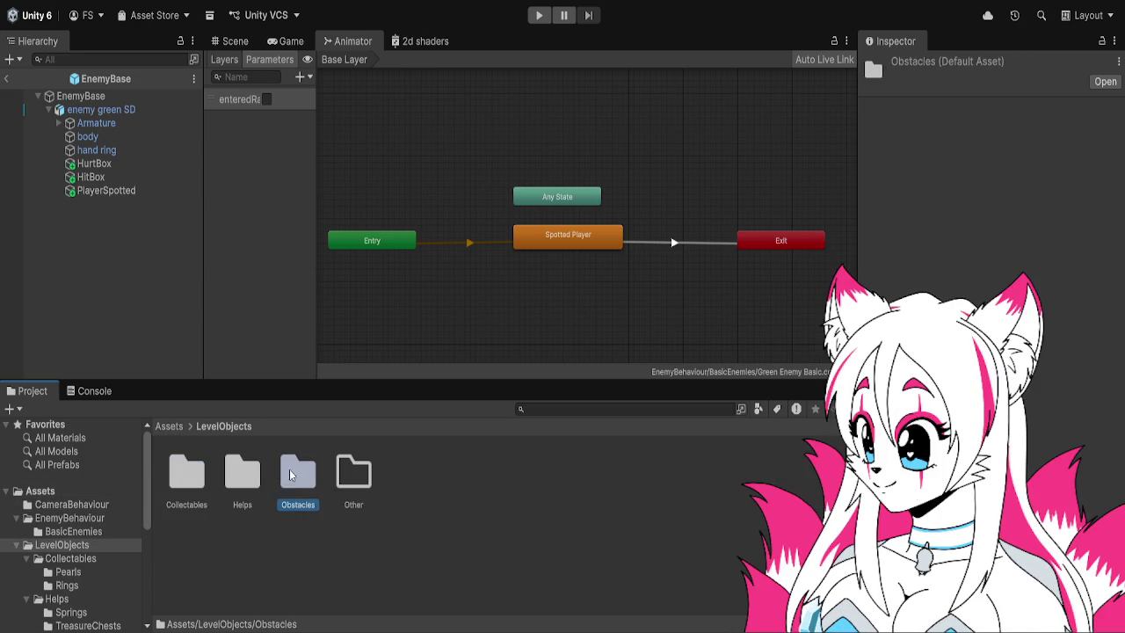
{"action": "left_click", "coordinate": [230, 473]}
{"action": "left_click", "coordinate": [169, 426]}
- Search the project for 'spott', then check the TutorialInfo, TextMesh Pro, Settings and Scenes folders
{"action": "left_click", "coordinate": [550, 409]}
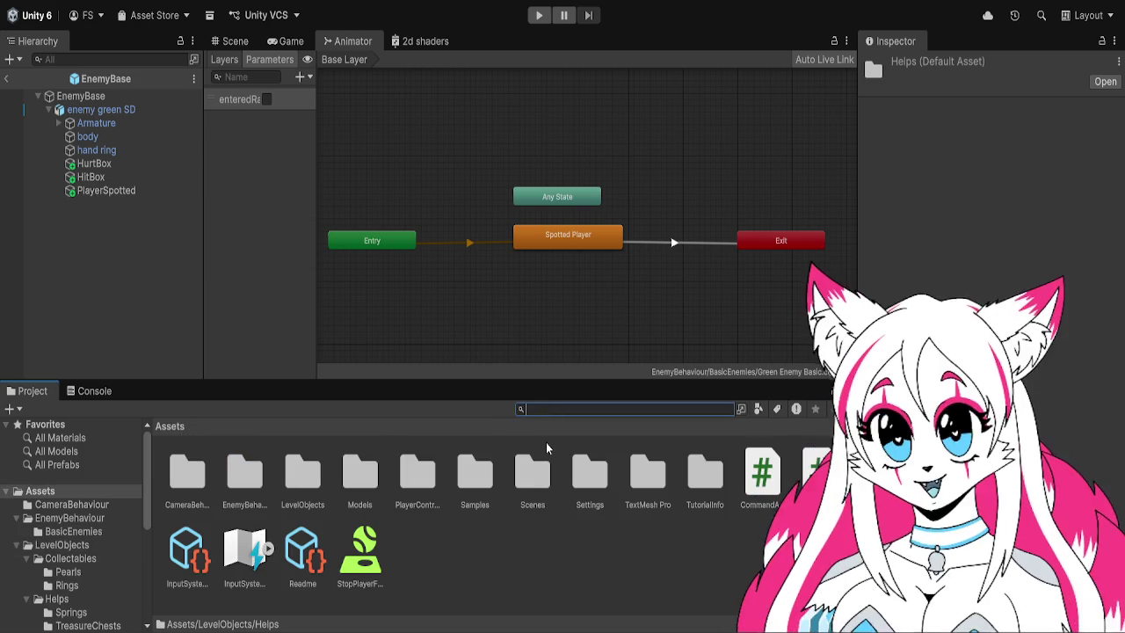
{"action": "type", "text": "spott"}
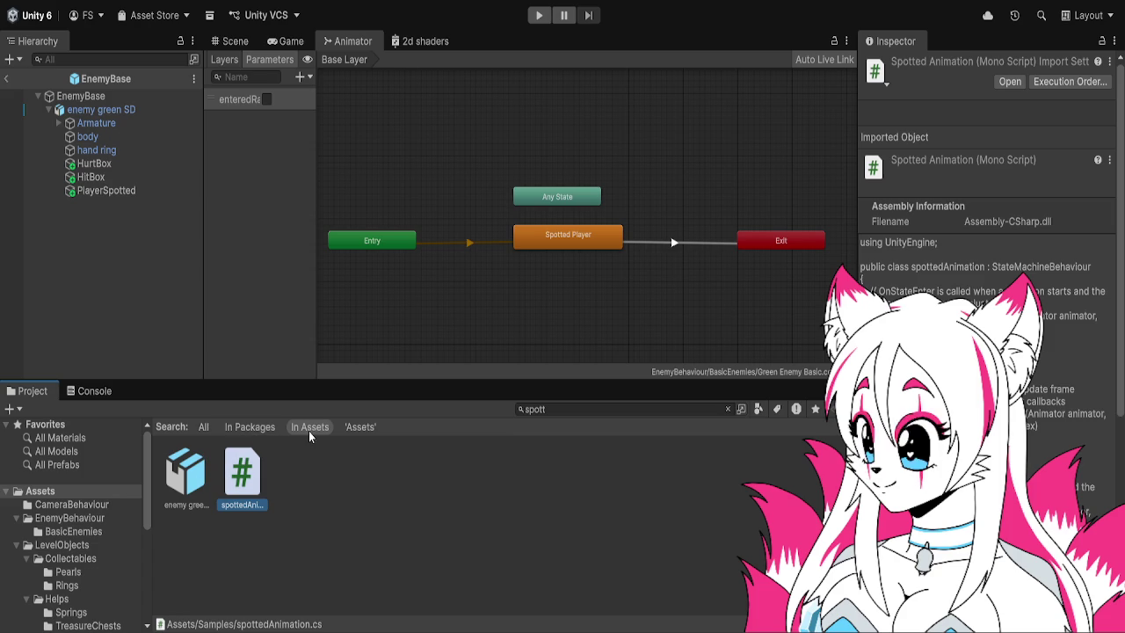
{"action": "left_click", "coordinate": [728, 408]}
{"action": "left_click", "coordinate": [695, 486]}
{"action": "double_click", "coordinate": [694, 486]}
{"action": "key", "text": "BackSpace"}
{"action": "double_click", "coordinate": [652, 484]}
{"action": "left_click", "coordinate": [172, 427]}
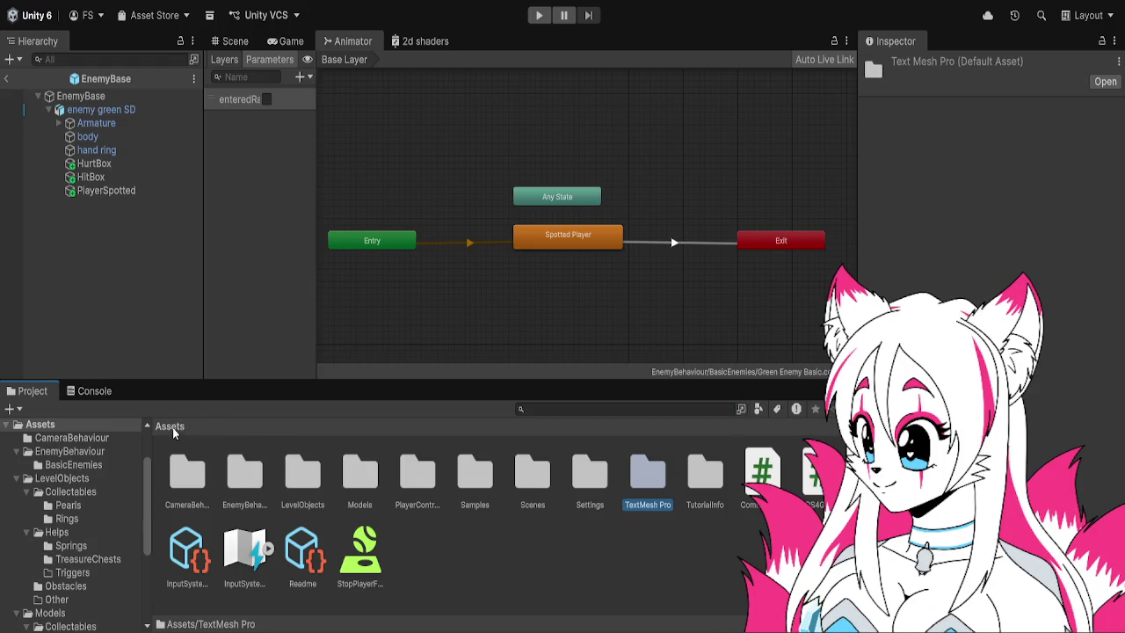
{"action": "double_click", "coordinate": [591, 474]}
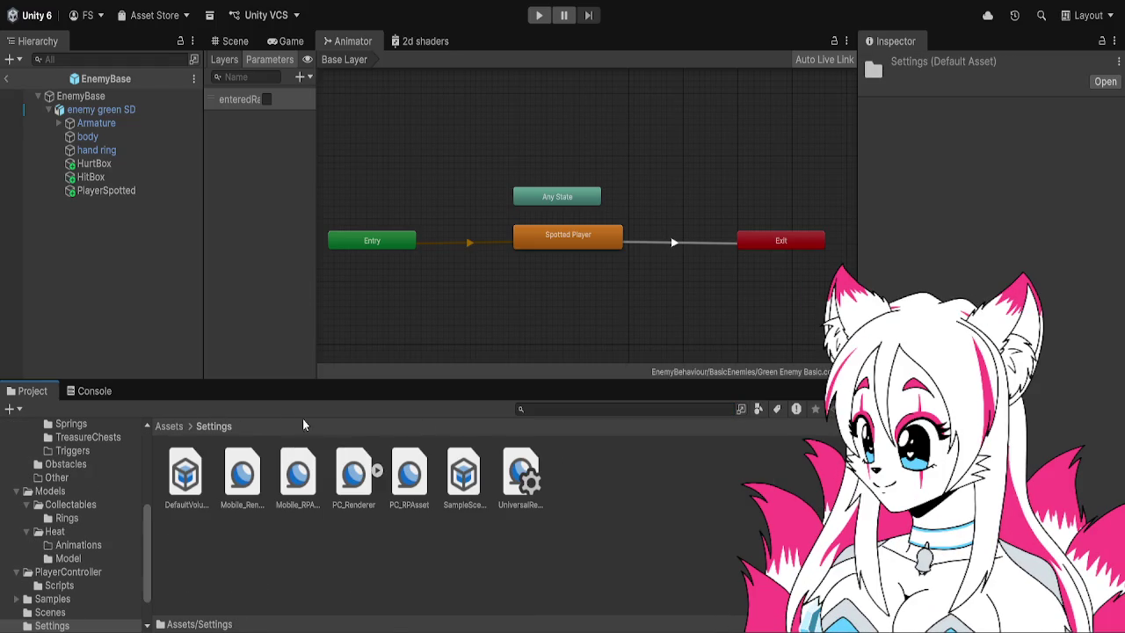
{"action": "left_click", "coordinate": [173, 427]}
{"action": "double_click", "coordinate": [523, 479]}
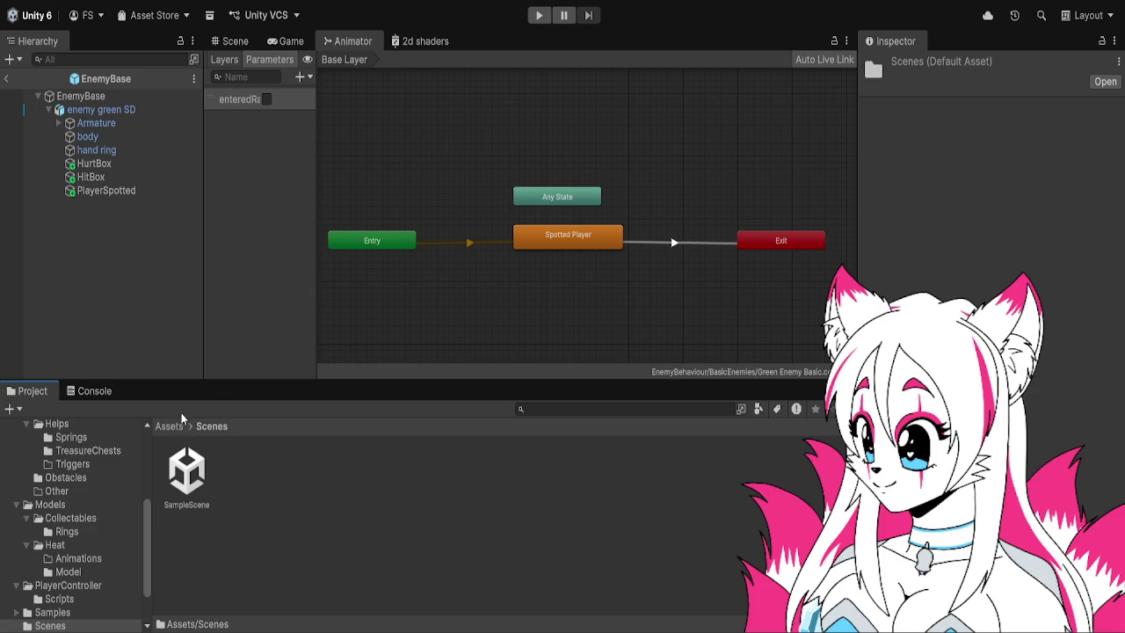
{"action": "left_click", "coordinate": [175, 426]}
- Find spottedAnimation in the Samples folder and drag it into BasicEnemies
{"action": "double_click", "coordinate": [475, 474]}
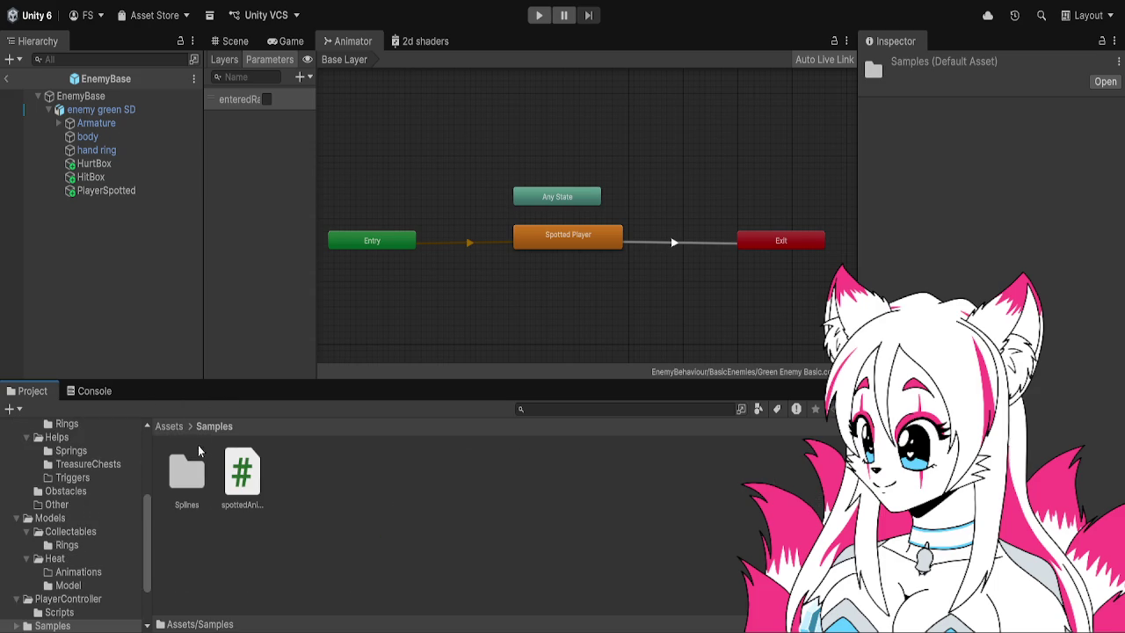
{"action": "left_click", "coordinate": [242, 474]}
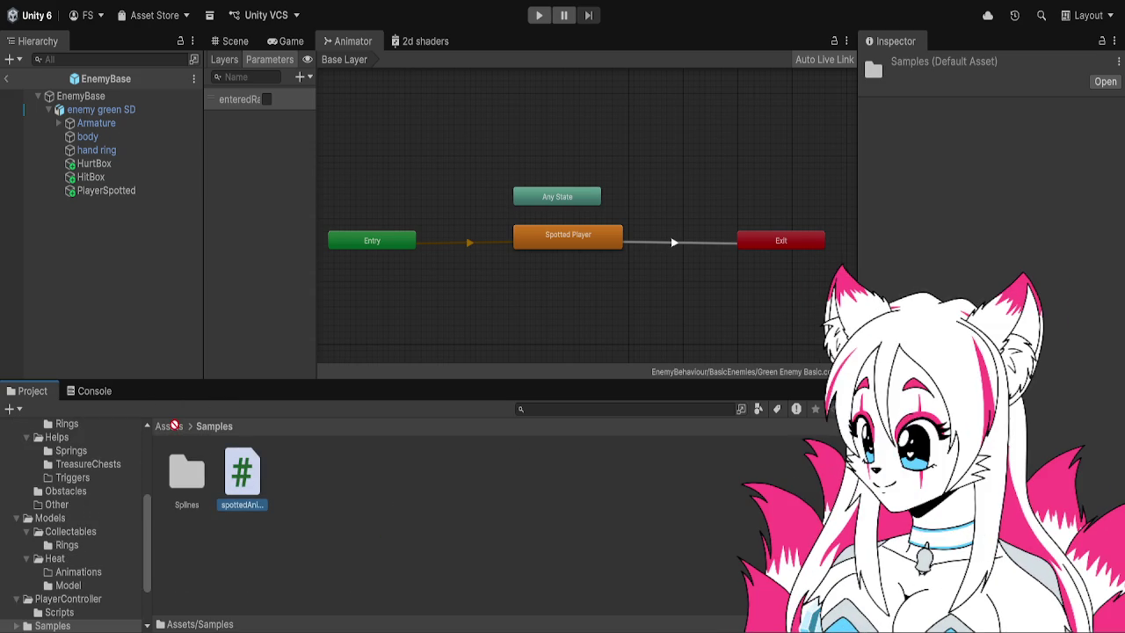
{"action": "scroll", "coordinate": [105, 452], "scroll_direction": "up", "scroll_amount": 4}
{"action": "left_click_drag", "start_coordinate": [98, 508], "coordinate": [95, 532]}
- Show the BasicEnemies folder's contents and select the moved spottedAnimation script
{"action": "scroll", "coordinate": [95, 533], "scroll_direction": "down", "scroll_amount": 4}
{"action": "scroll", "coordinate": [93, 508], "scroll_direction": "up", "scroll_amount": 4}
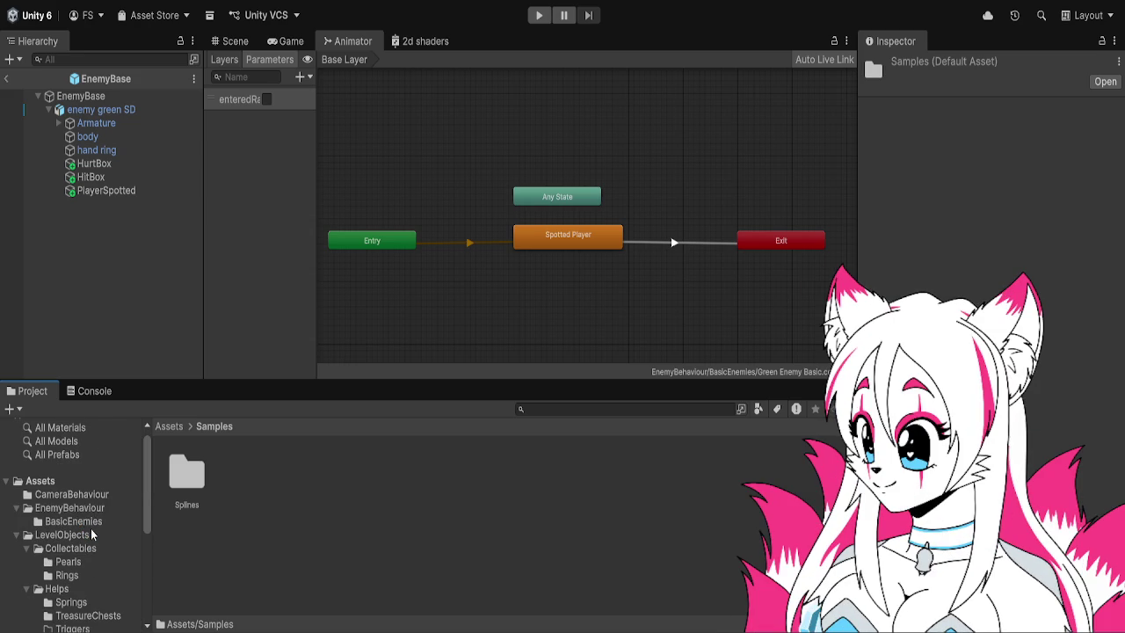
{"action": "scroll", "coordinate": [91, 533], "scroll_direction": "down", "scroll_amount": 4}
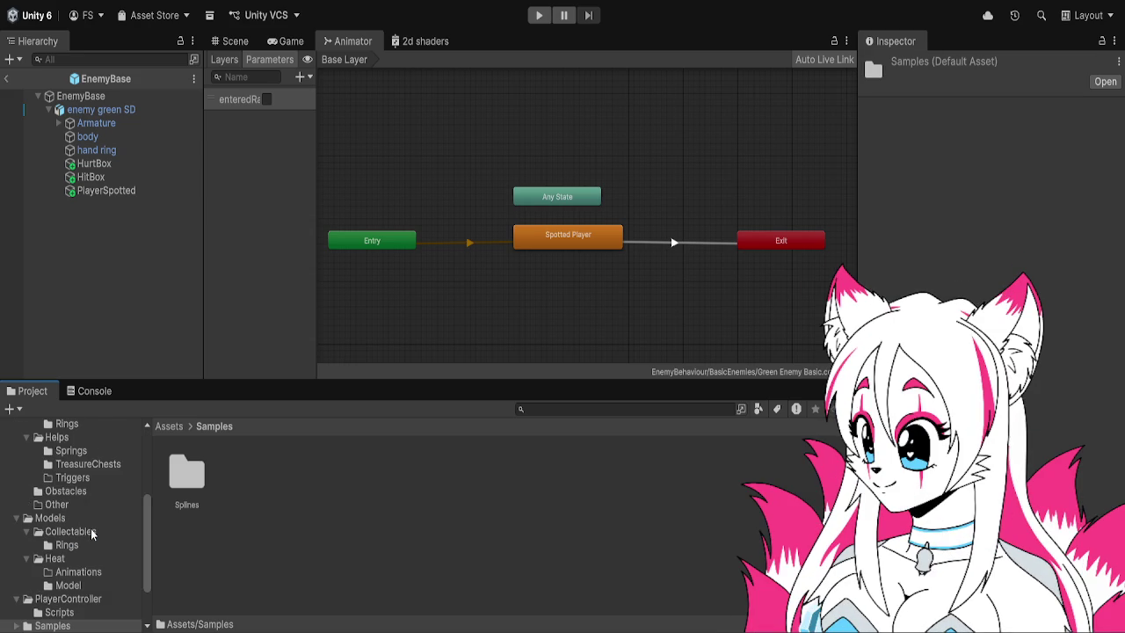
{"action": "left_click", "coordinate": [95, 463]}
{"action": "scroll", "coordinate": [95, 479], "scroll_direction": "up", "scroll_amount": 3}
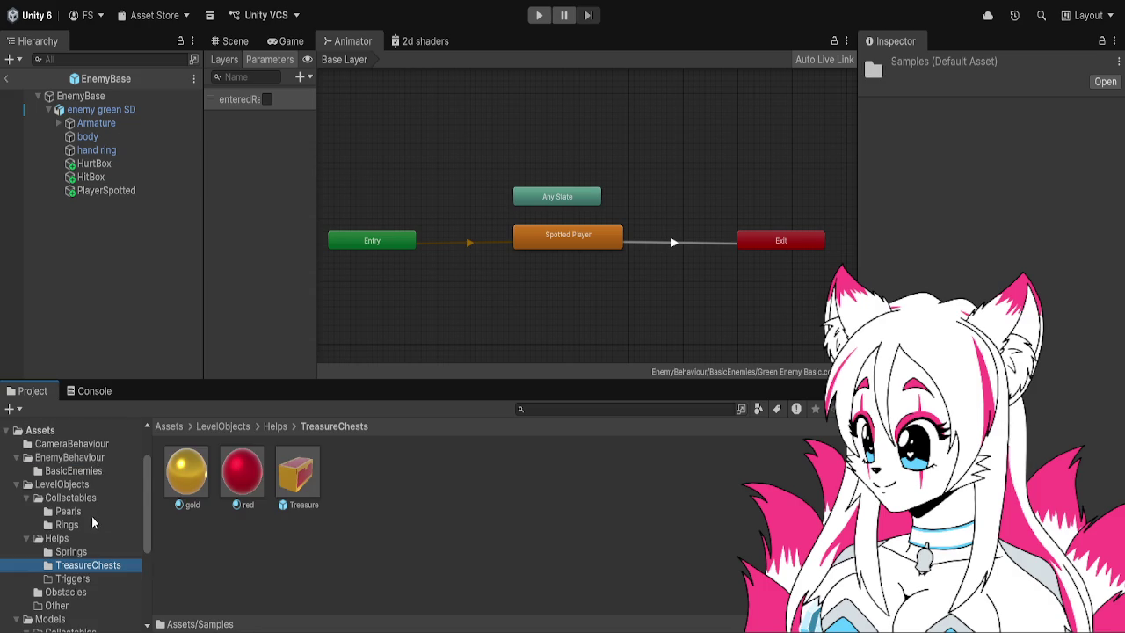
{"action": "left_click", "coordinate": [97, 472]}
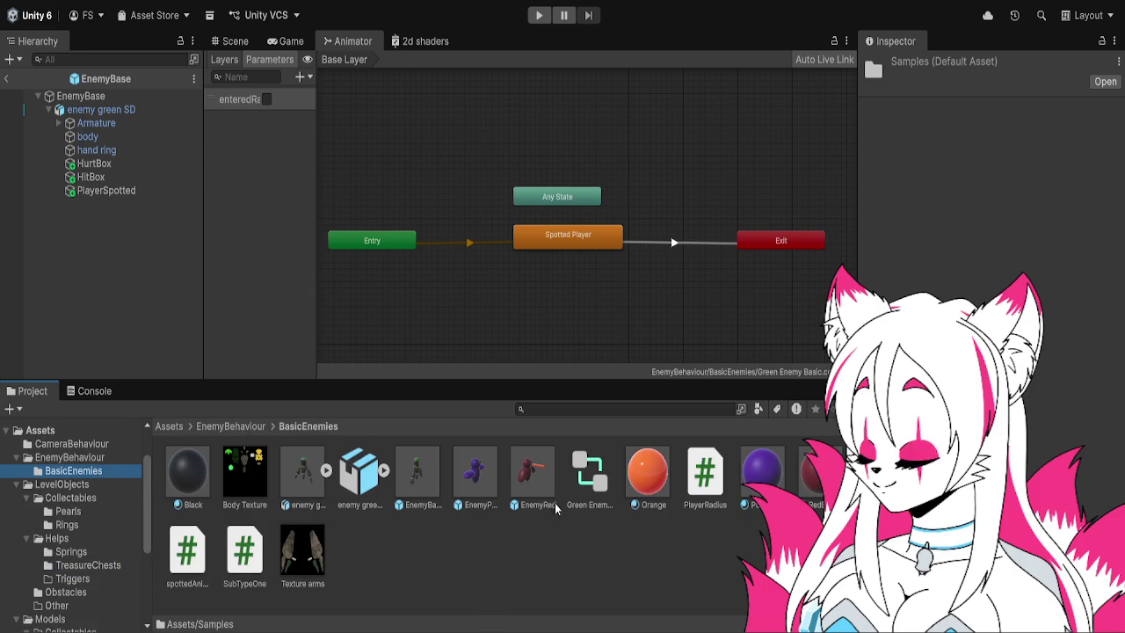
{"action": "left_click", "coordinate": [200, 547]}
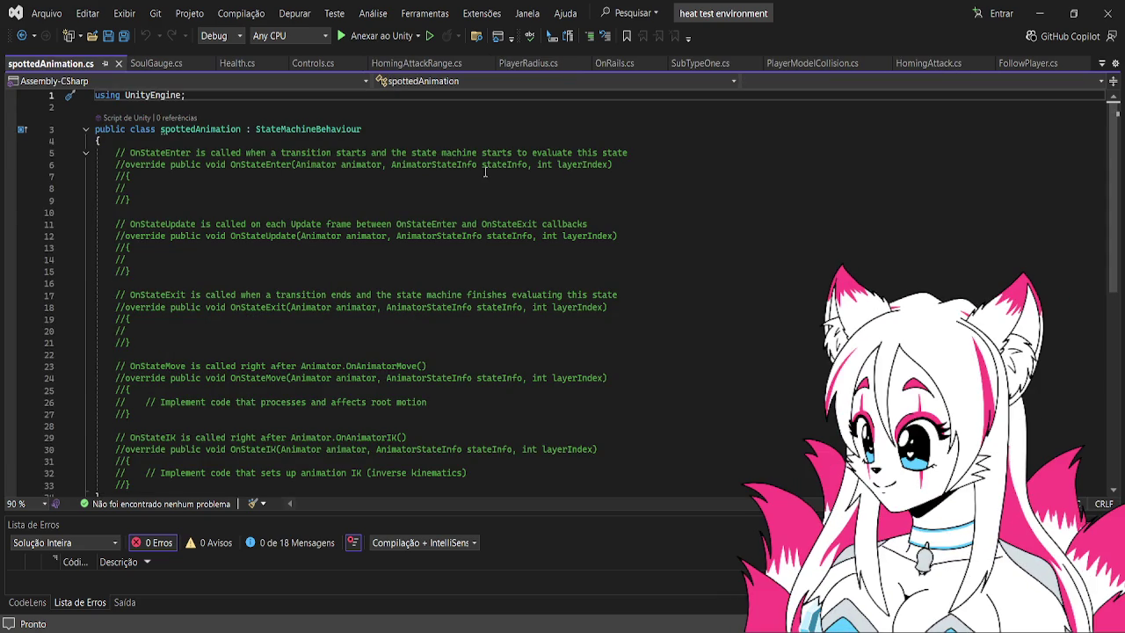
- Select the commented-out template methods in spottedAnimation.cs, from line 5 to the class end
{"action": "scroll", "coordinate": [303, 188], "scroll_direction": "down", "scroll_amount": 2}
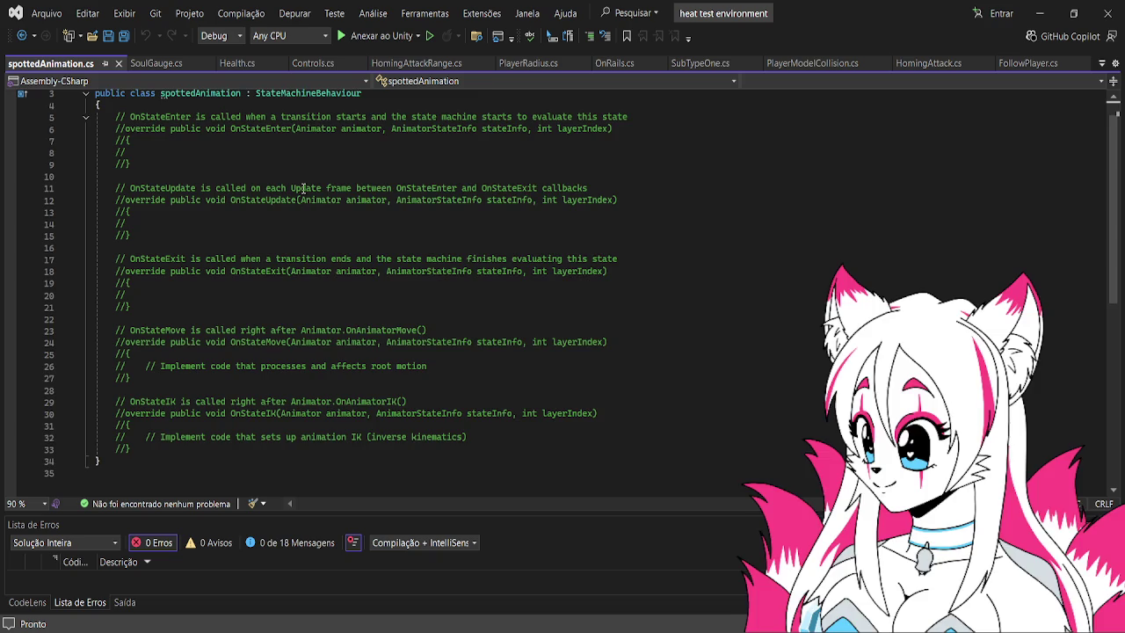
{"action": "scroll", "coordinate": [304, 188], "scroll_direction": "up", "scroll_amount": 2}
{"action": "scroll", "coordinate": [303, 188], "scroll_direction": "down", "scroll_amount": 1}
{"action": "mouse_move", "coordinate": [130, 449]}
{"action": "left_mouse_down"}
{"action": "mouse_move", "coordinate": [141, 190]}
{"action": "mouse_move", "coordinate": [132, 153]}
{"action": "mouse_move", "coordinate": [114, 152]}
{"action": "left_mouse_up"}
{"action": "scroll", "coordinate": [132, 327], "scroll_direction": "up", "scroll_amount": 1}
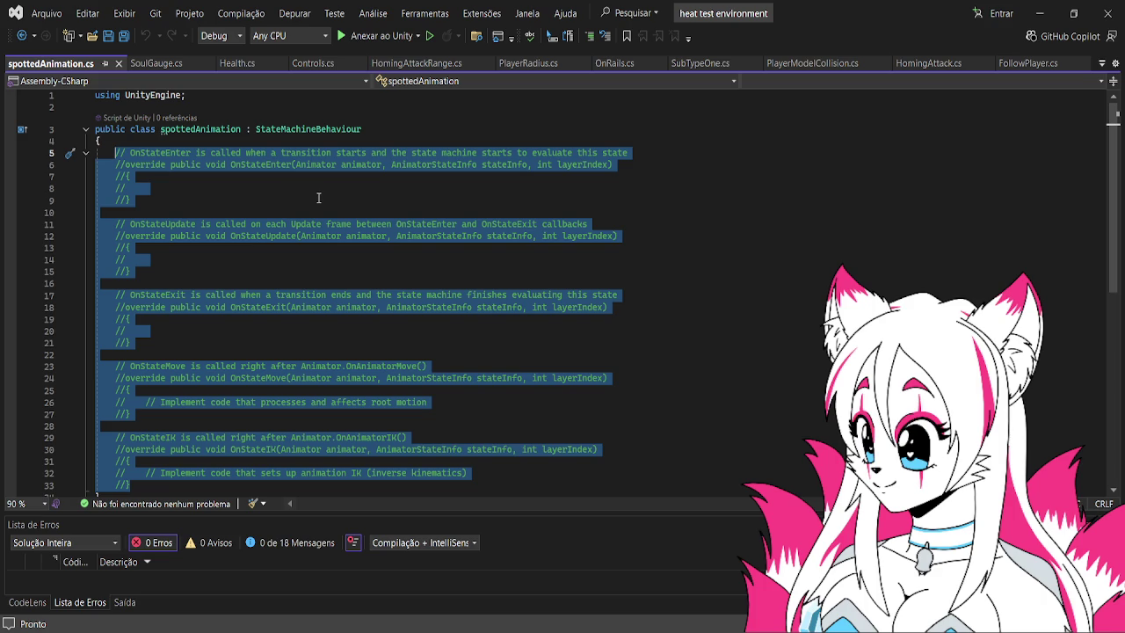
- Replace the template with empty OnStateEnter and OnStateExit override stubs via IntelliSense
{"action": "type", "text": "OnSt"}
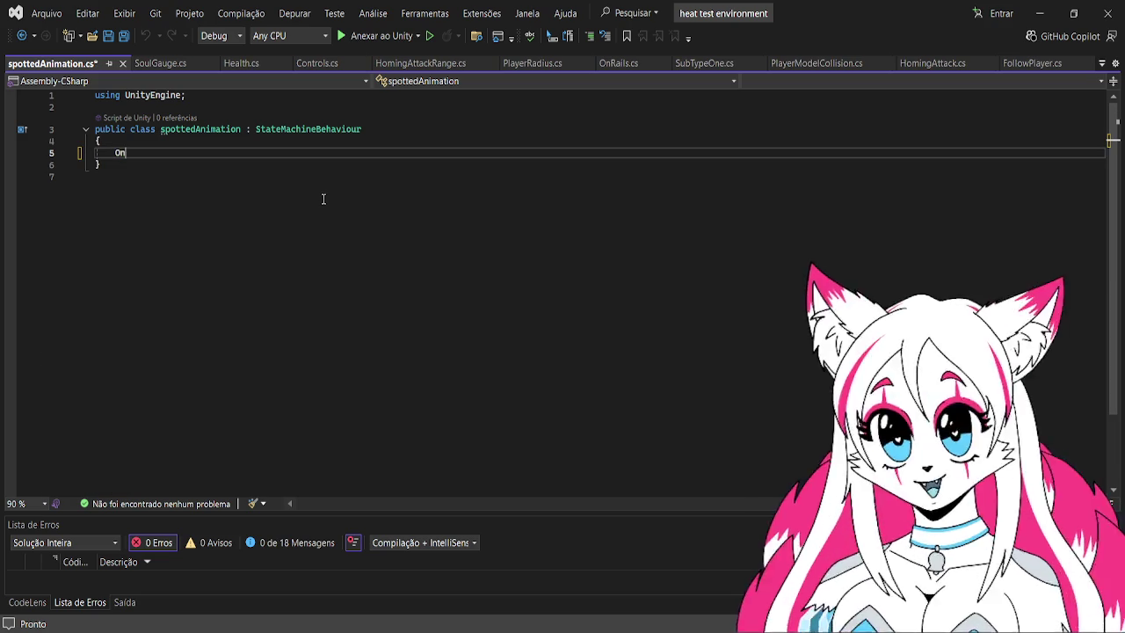
{"action": "key", "text": "Tab"}
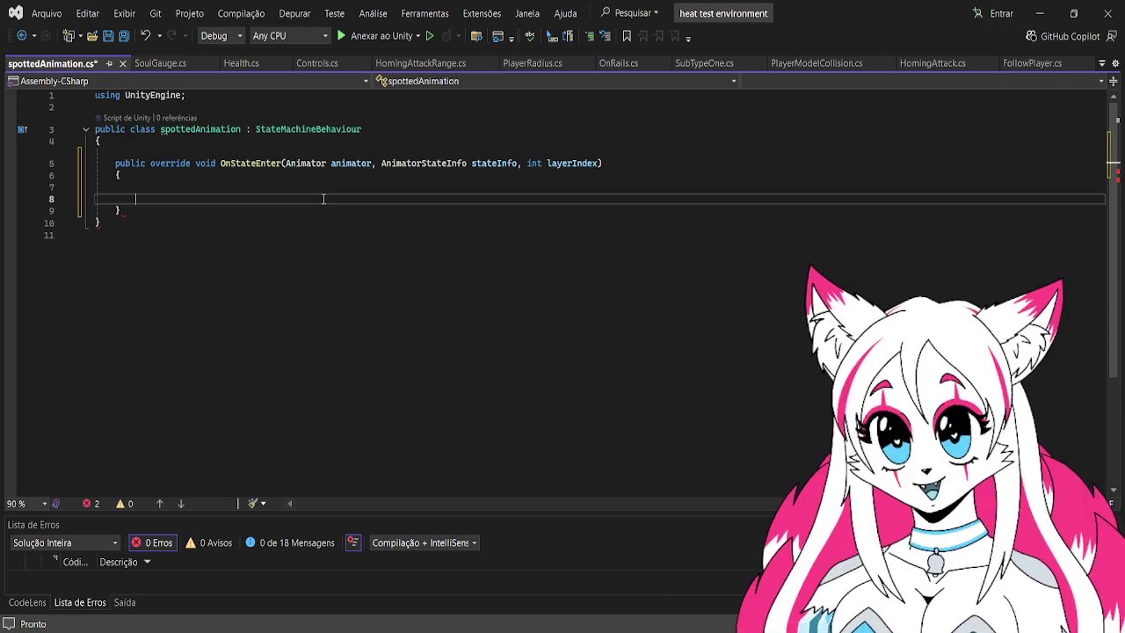
{"action": "key", "text": "BackSpace"}
{"action": "key", "text": "Down"}
{"action": "key", "text": "End"}
{"action": "key", "text": "Return"}
{"action": "key", "text": "Return"}
{"action": "type", "text": "OnE"}
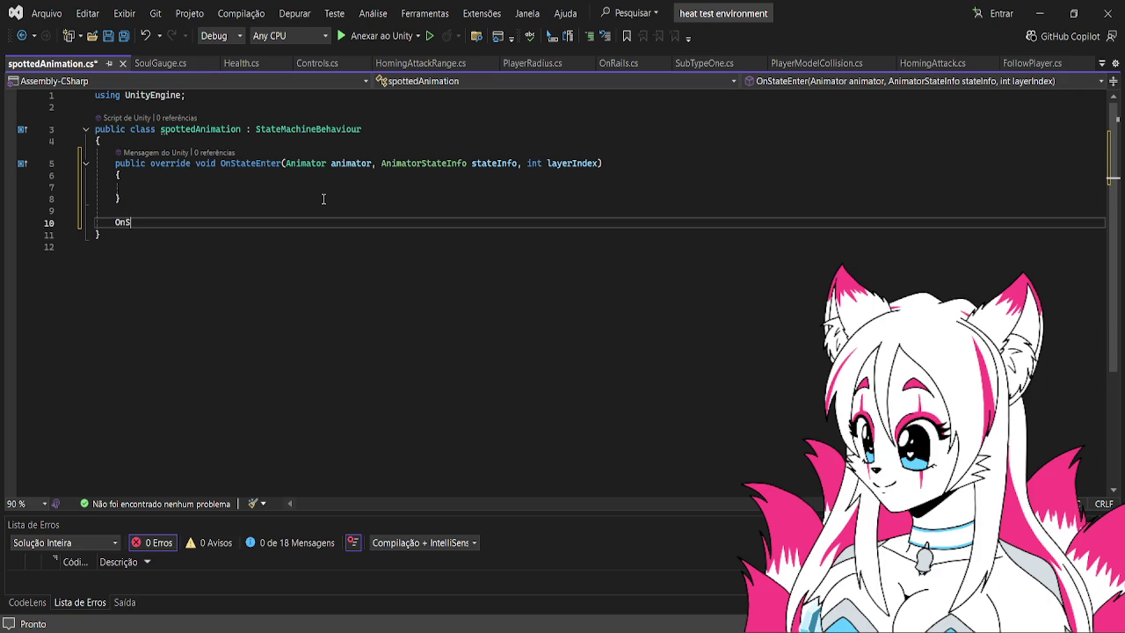
{"action": "key", "text": "Tab"}
- Declare an 'Animator animator;' field at the top of the class and close the script
{"action": "left_click", "coordinate": [290, 142]}
{"action": "key", "text": "Return"}
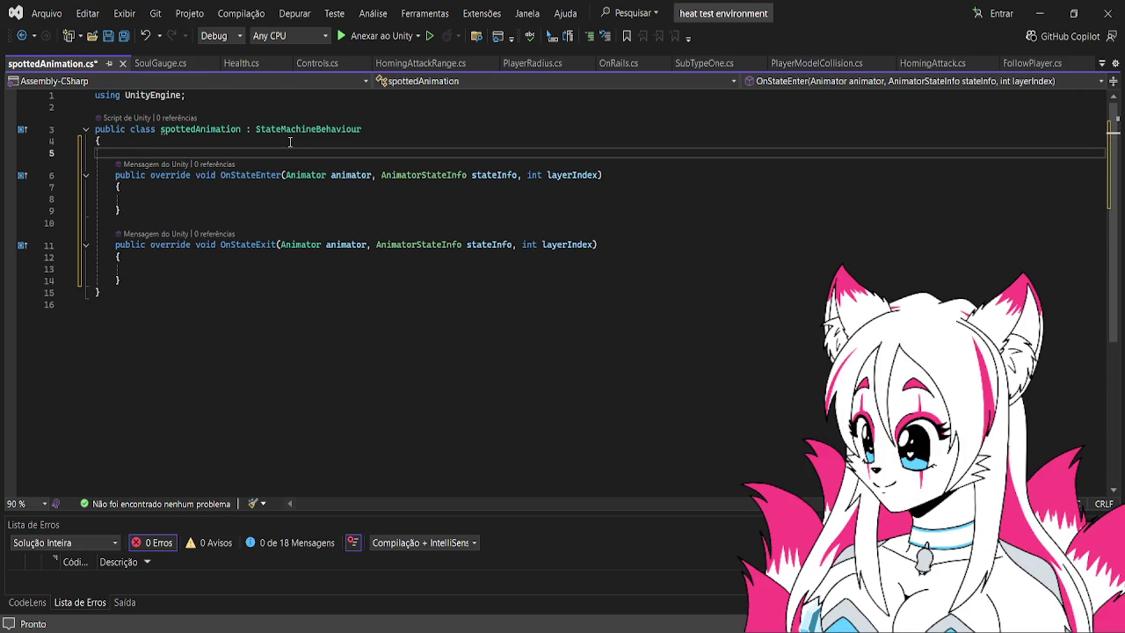
{"action": "key", "text": "Return"}
{"action": "key", "text": "Up"}
{"action": "type", "text": "Animat"}
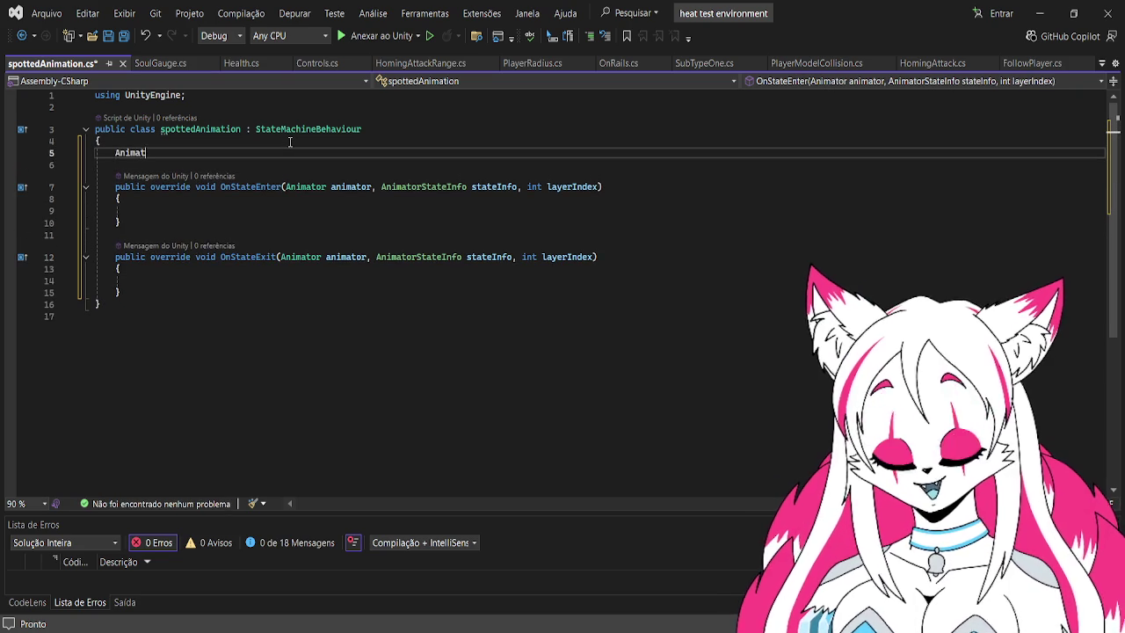
{"action": "type", "text": "or animator."}
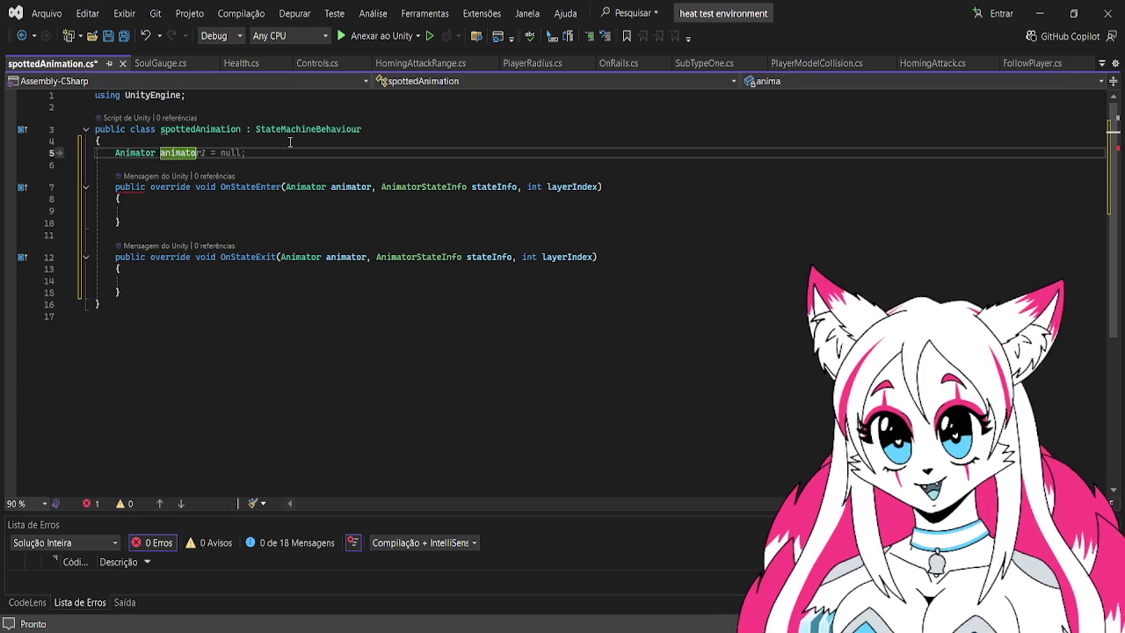
{"action": "key", "text": "BackSpace"}
{"action": "type", "text": ";"}
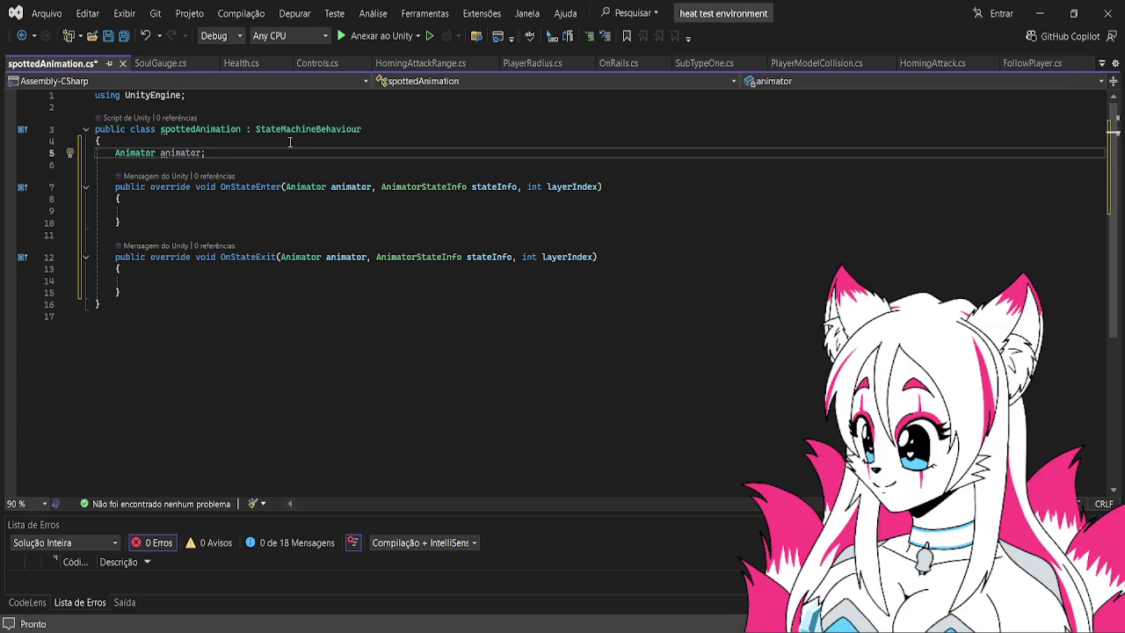
{"action": "key", "text": "Return"}
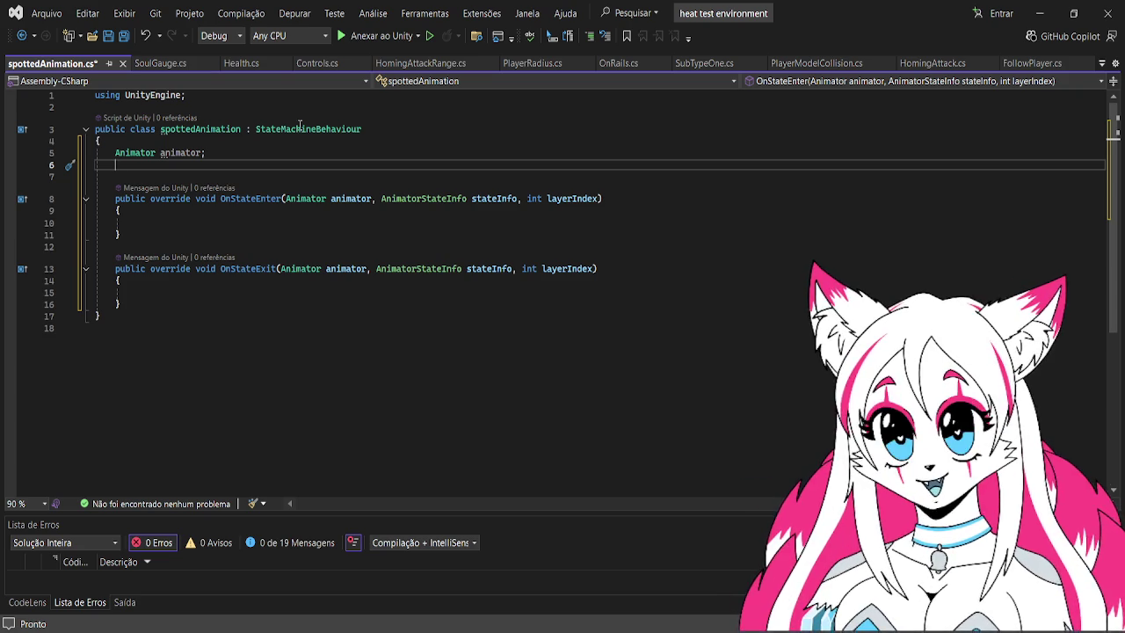
{"action": "left_click", "coordinate": [123, 64]}
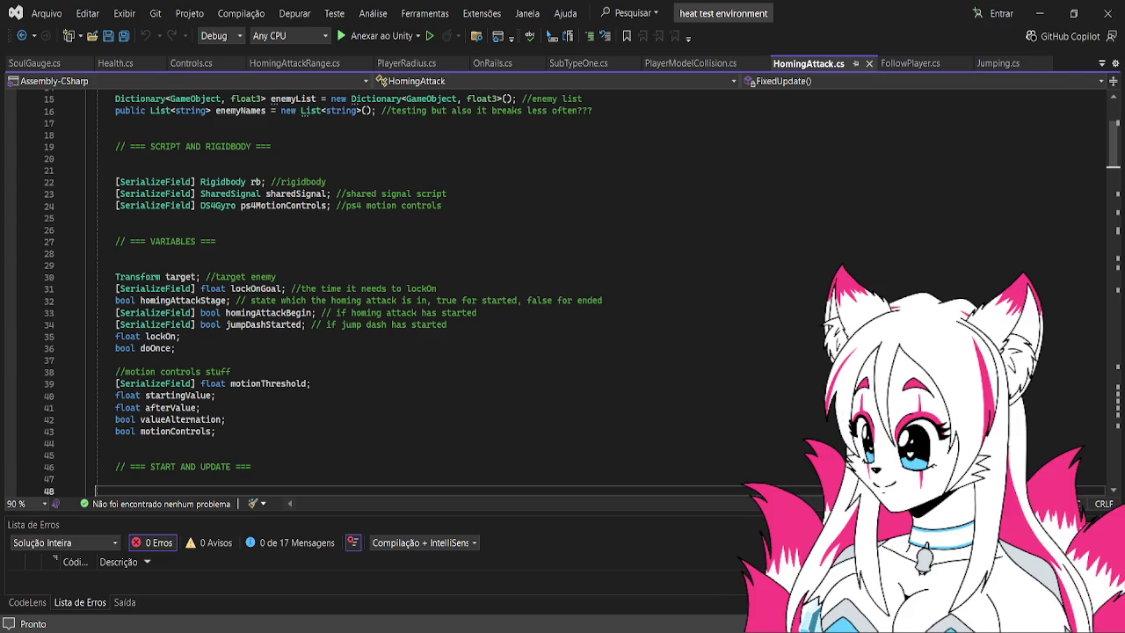